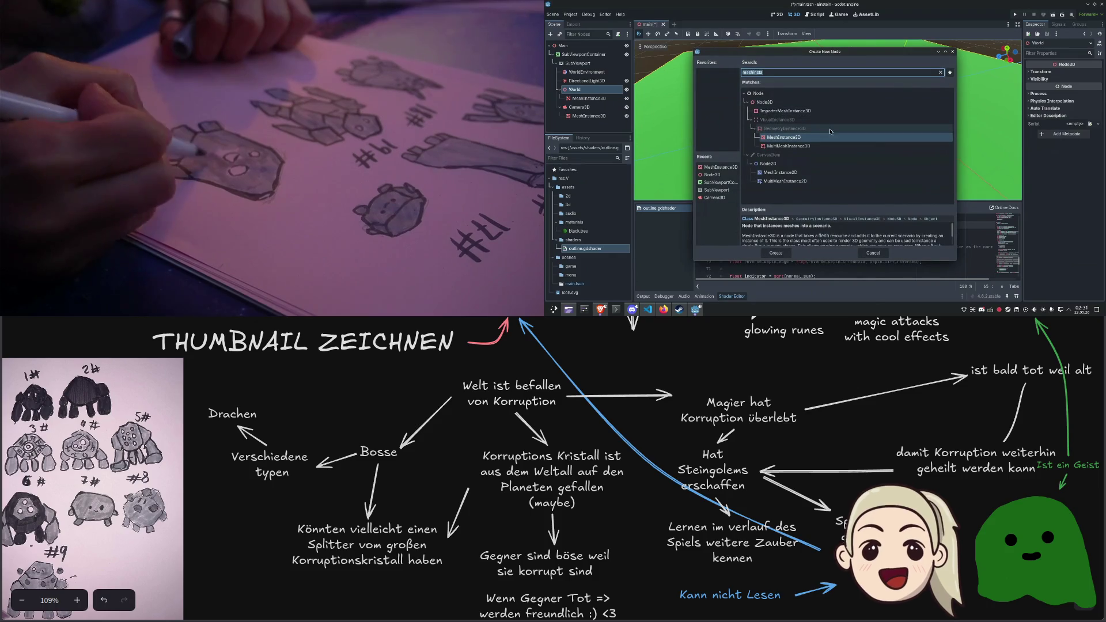
Add a second MeshInstance3D under World, assign a new TorusMesh and frame it in view
key(Return)
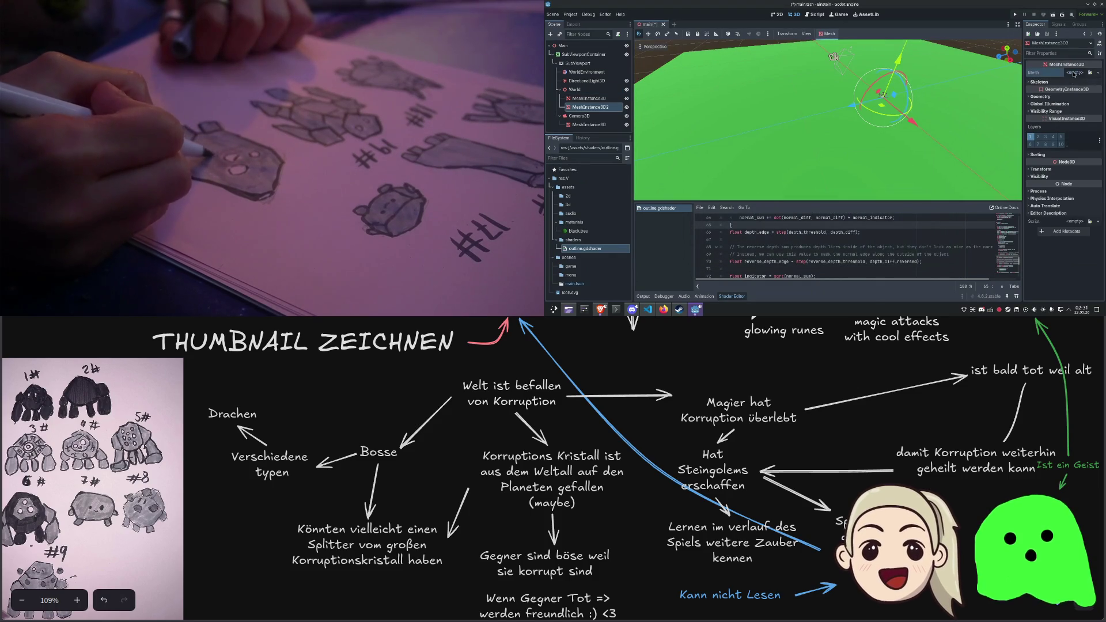
click(1072, 72)
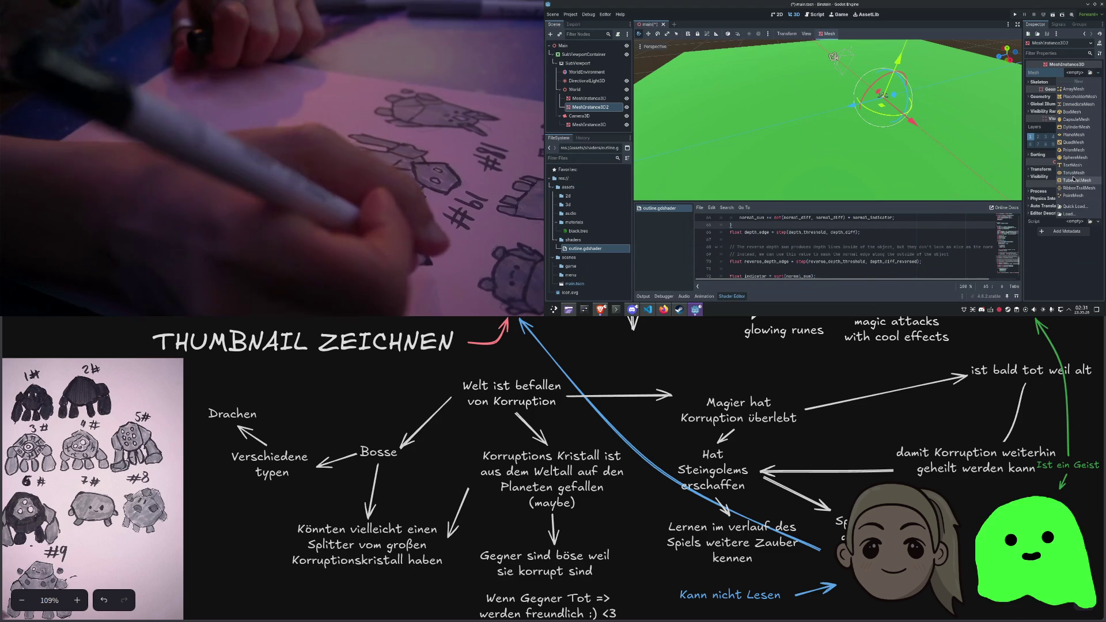
click(1072, 172)
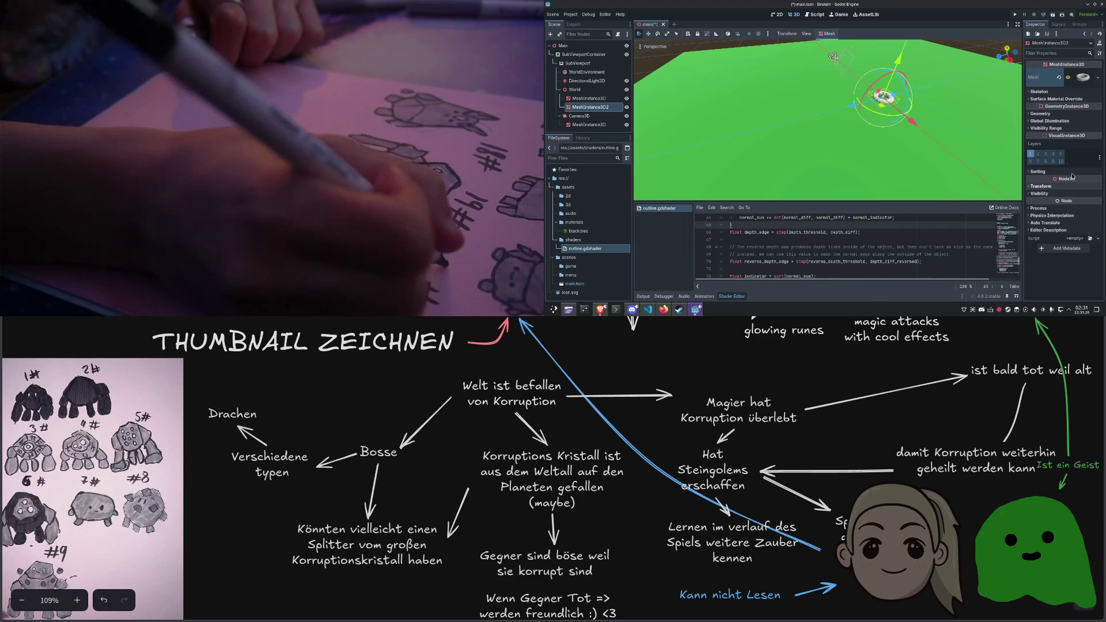
key(f)
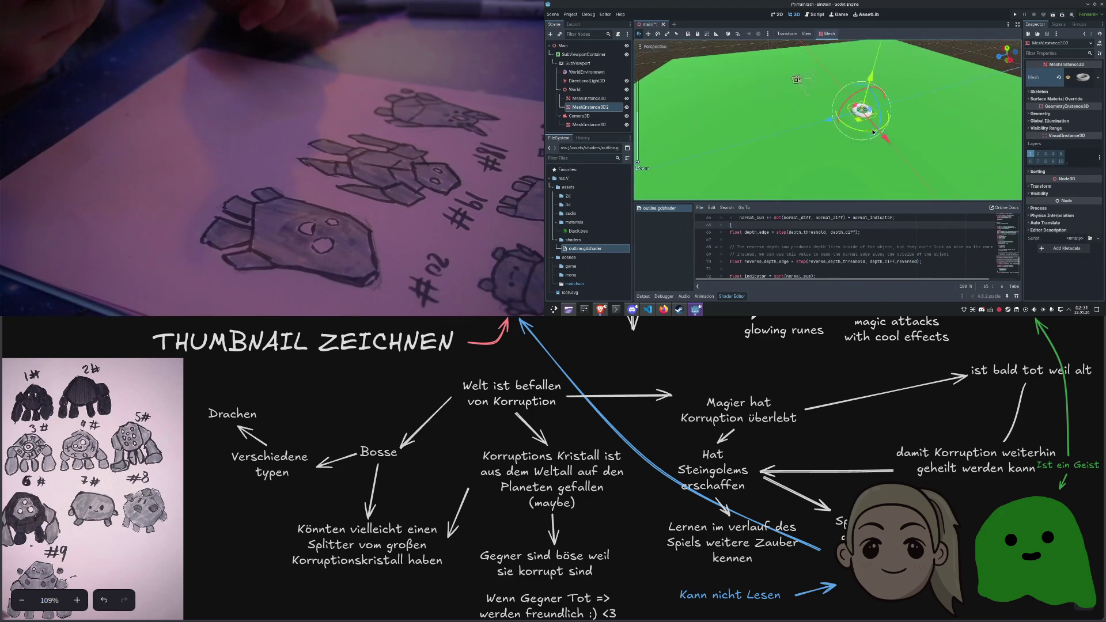
click(1082, 77)
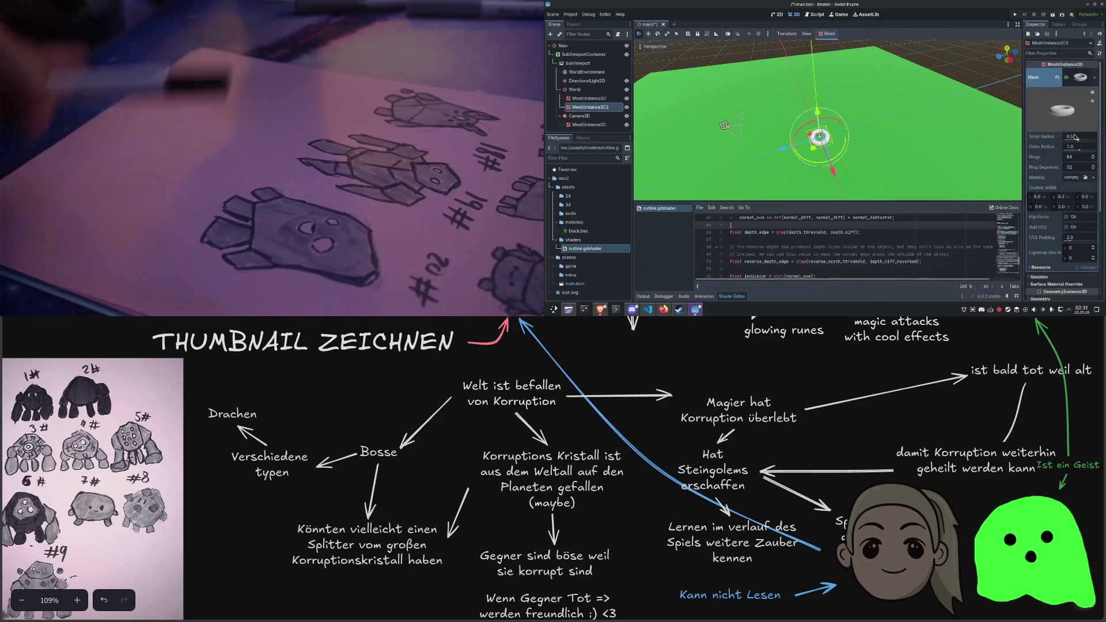
Enlarge the torus to inner radius 0.711 and outer radius 2.534, moving it along the blue axis
drag(1075, 138, 890, 136)
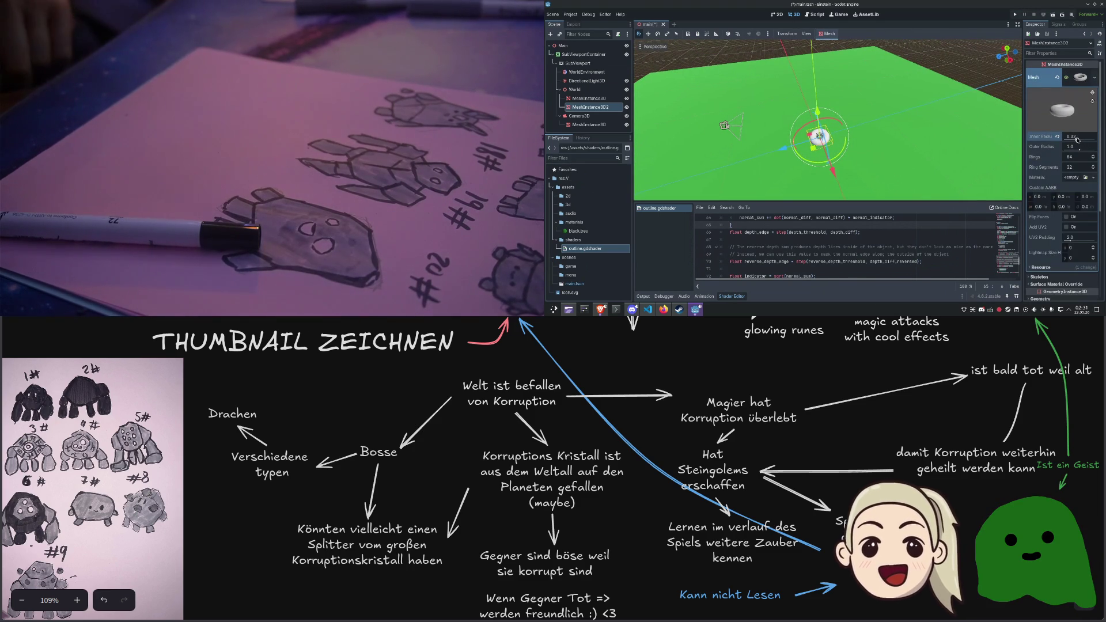
drag(784, 148, 833, 140)
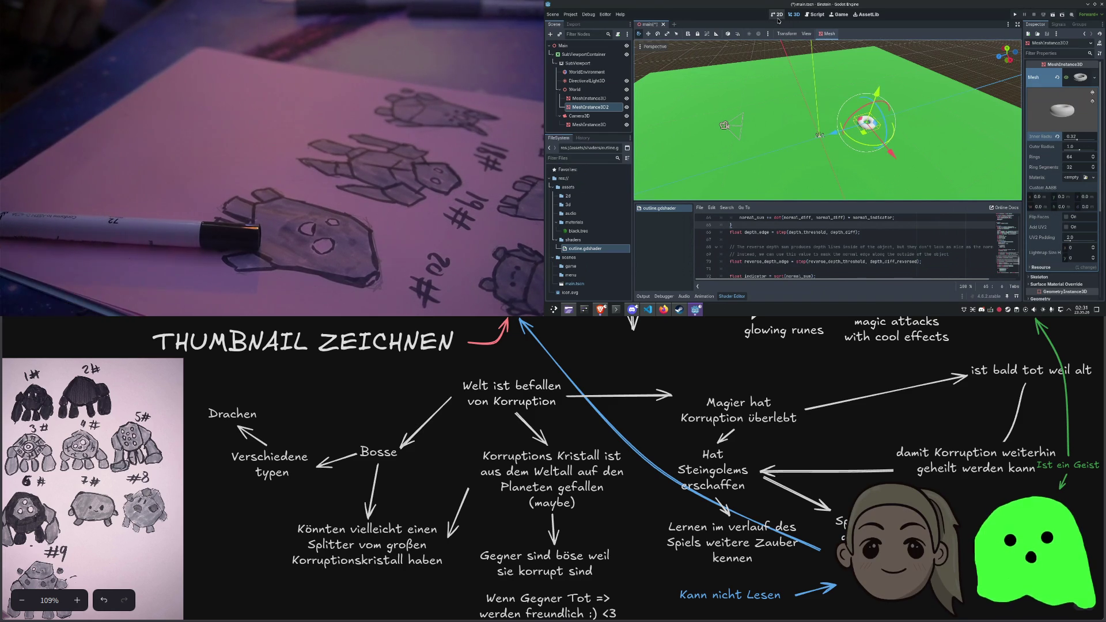
drag(788, 74, 831, 87)
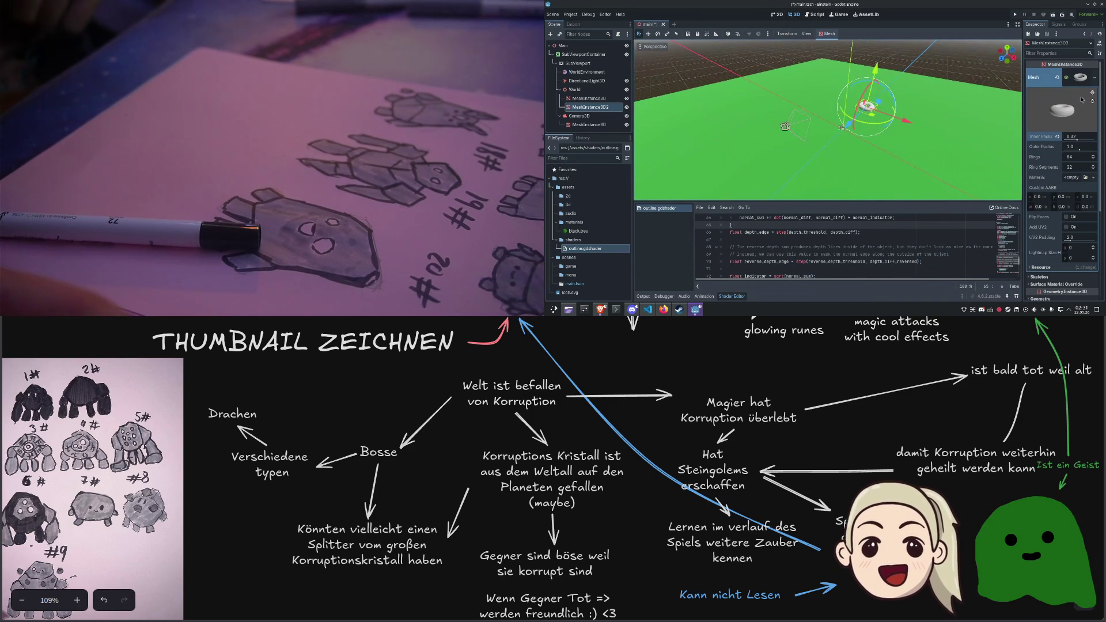
drag(1079, 151, 1097, 151)
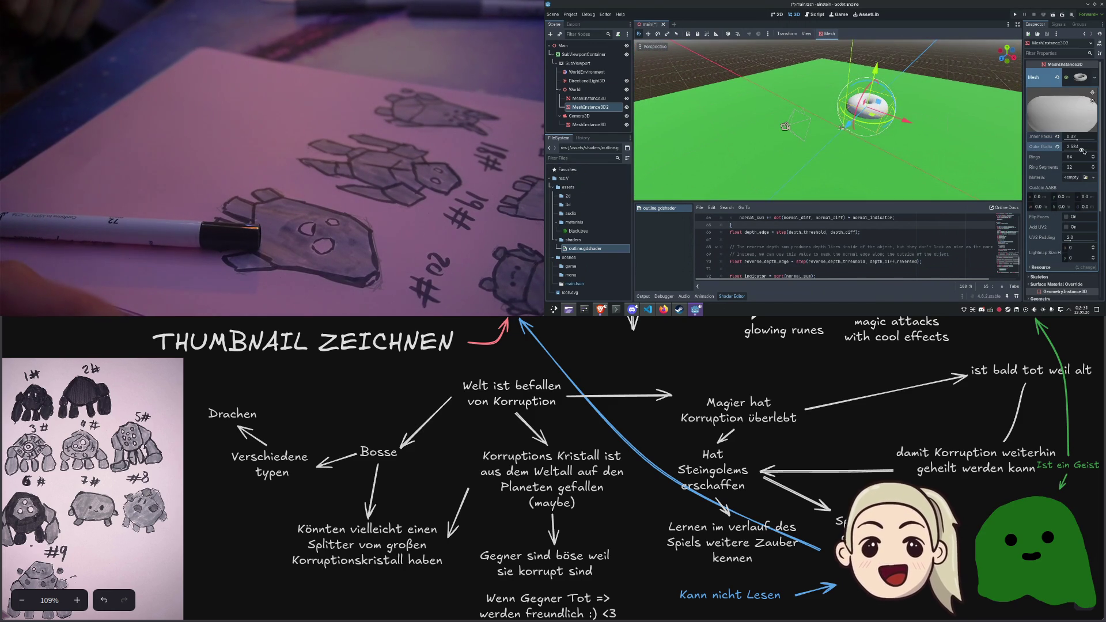
mouse_move(875, 70)
mouse_down()
mouse_move(907, 67)
mouse_move(931, 91)
mouse_up()
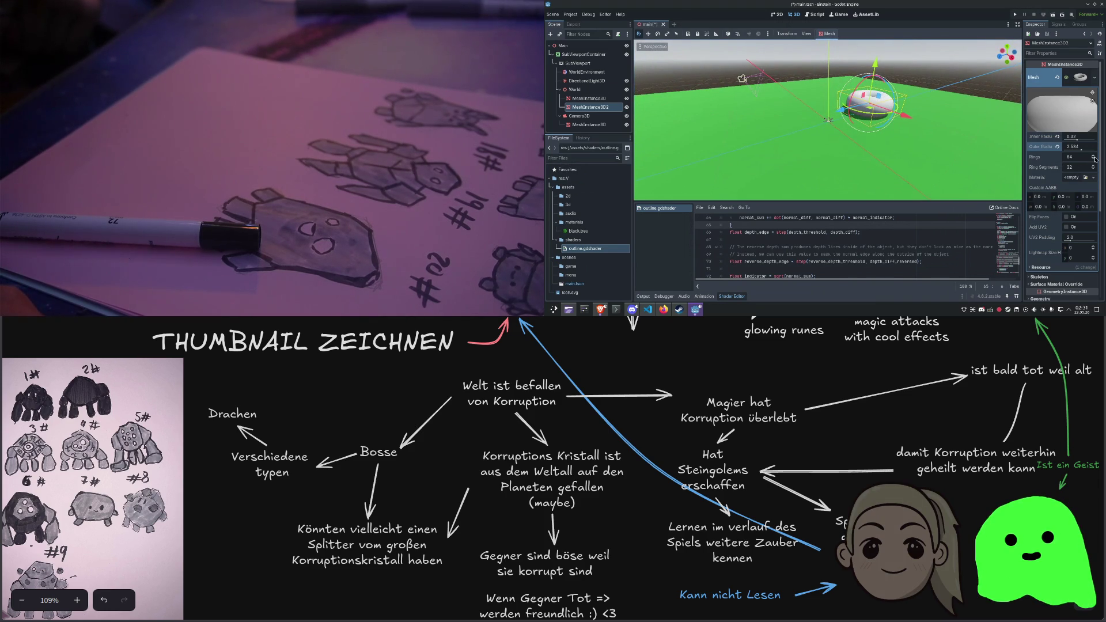
Give the torus 8 rings and 7 ring segments for a blocky low-poly look
scroll(1095, 159, down, 3)
scroll(1093, 159, down, 2)
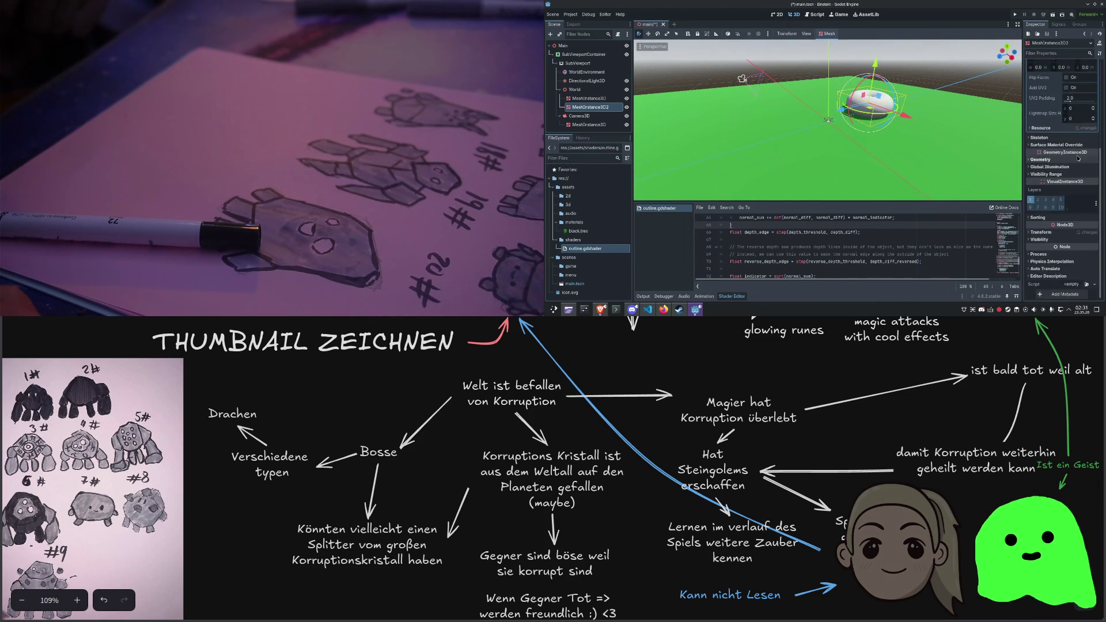
scroll(1083, 157, down, 10)
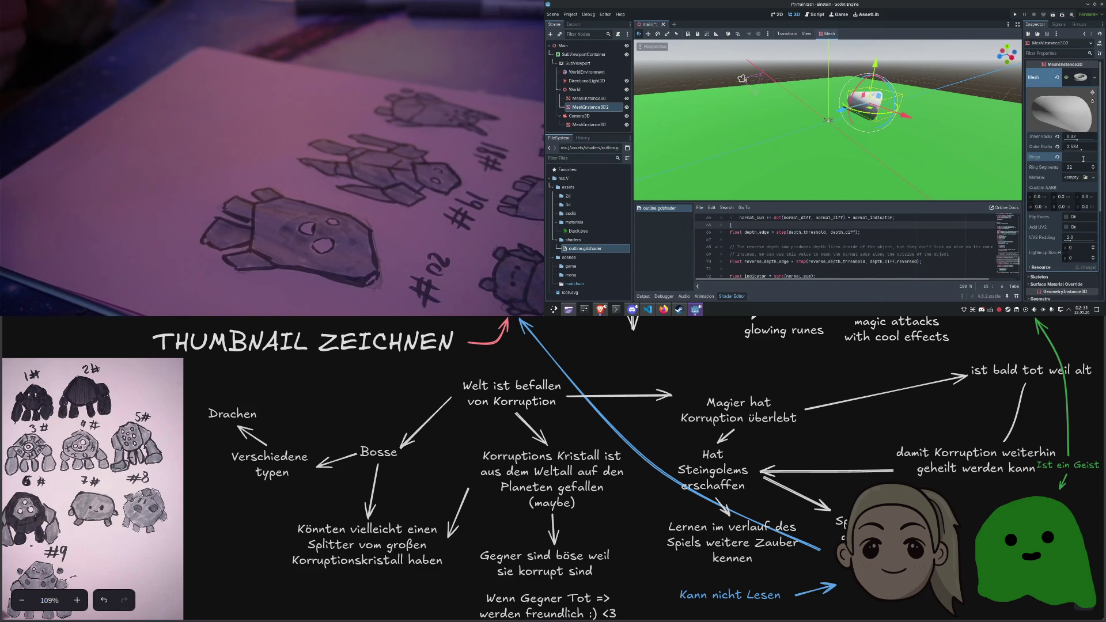
text(8)
key(Return)
click(1072, 167)
text(17)
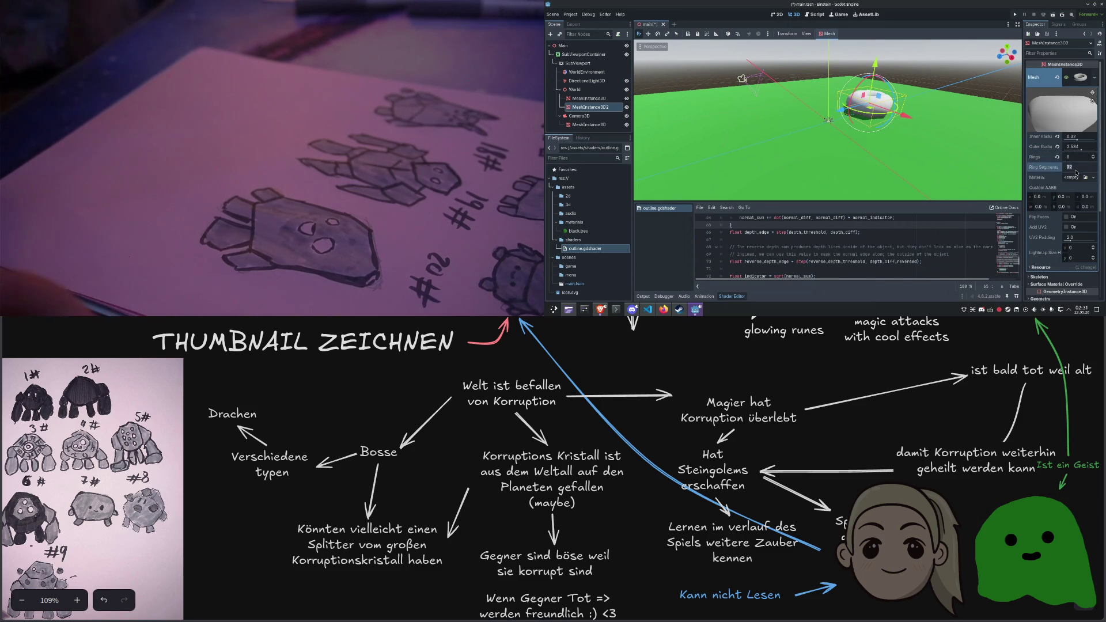
key(Return)
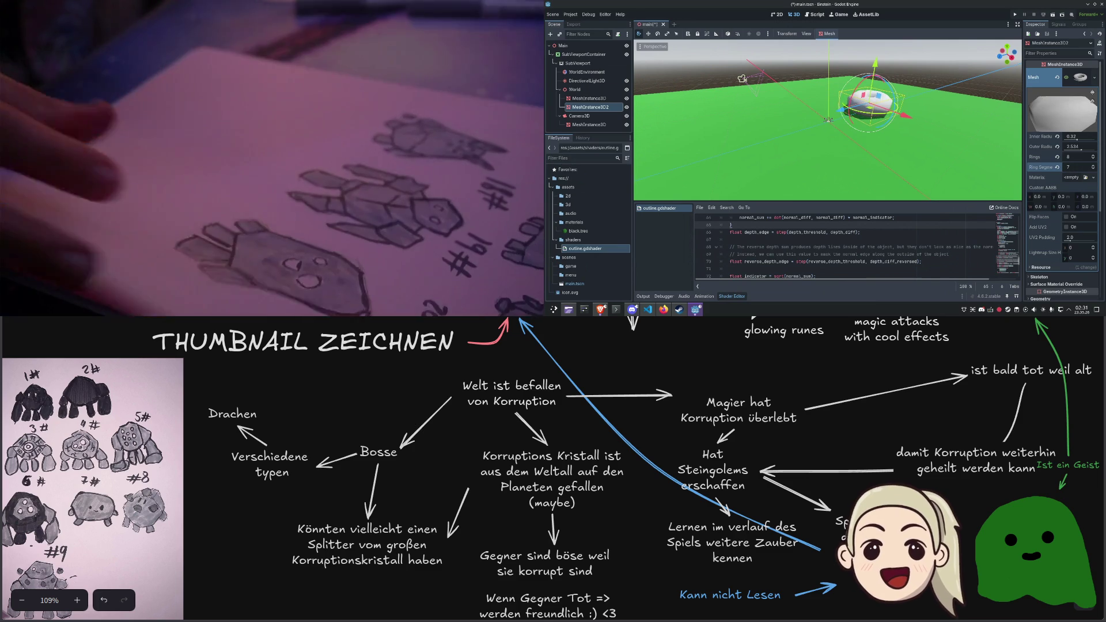
click(1073, 167)
text(7)
key(Return)
click(897, 136)
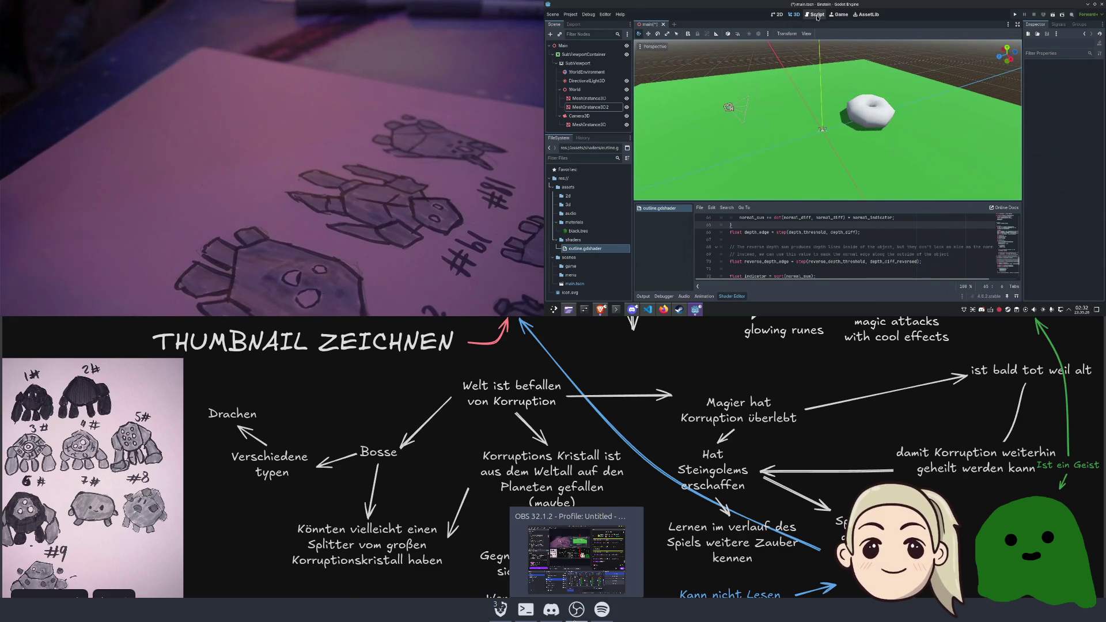
Preview the scene through Camera3D, then widen the shader code and scene tree panels
click(744, 109)
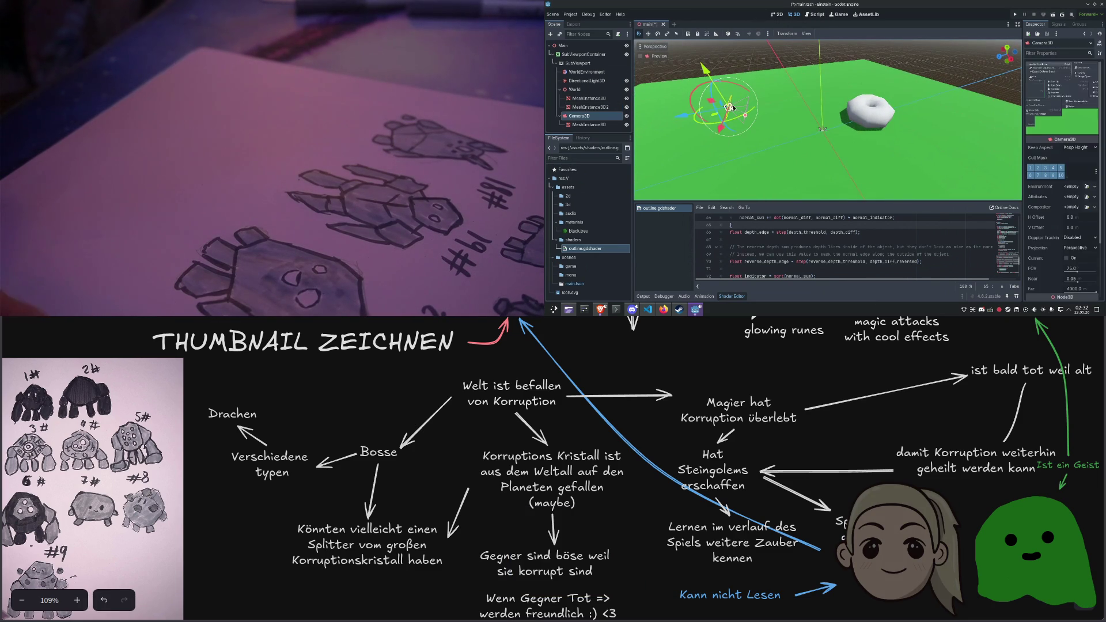
click(650, 57)
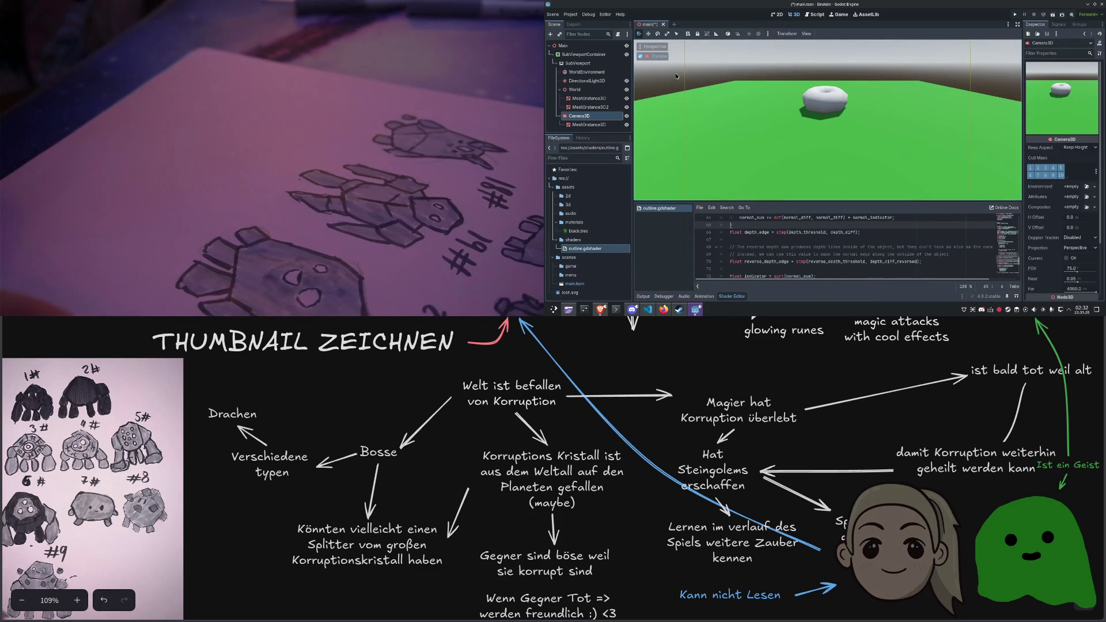
click(655, 56)
click(863, 139)
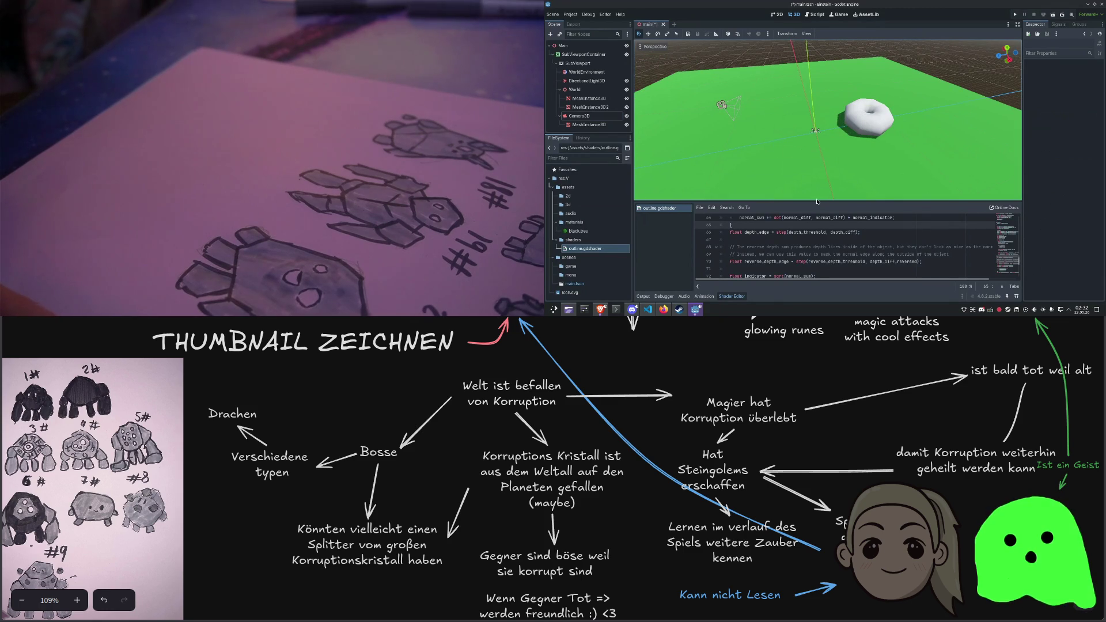
drag(814, 201, 814, 166)
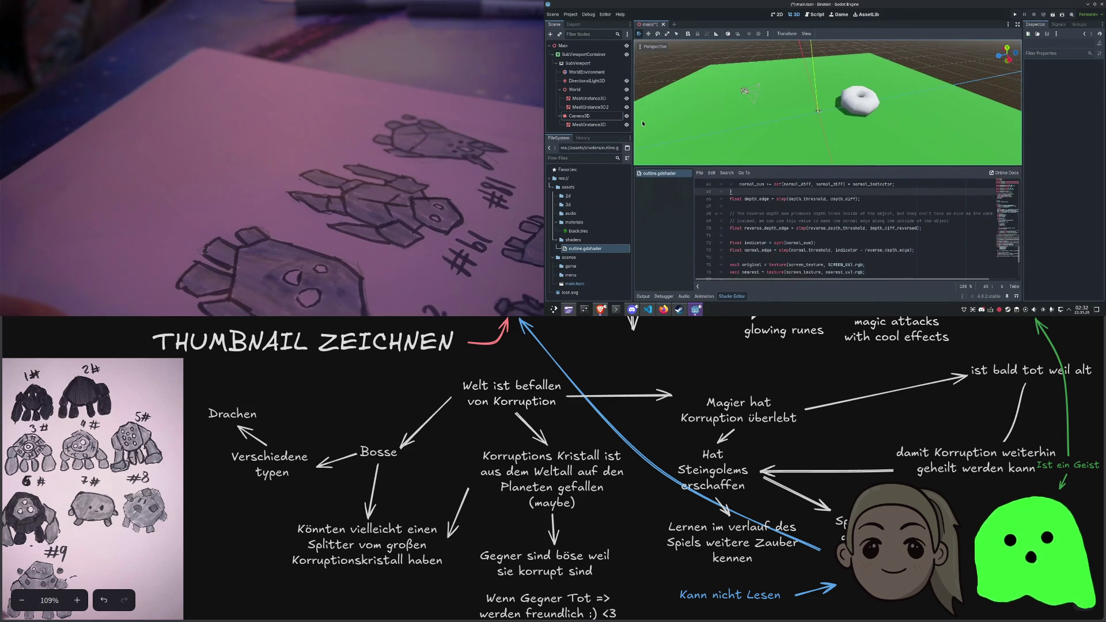
drag(597, 134, 597, 172)
Save and test-run the project with F5, then stop the debug game
click(587, 64)
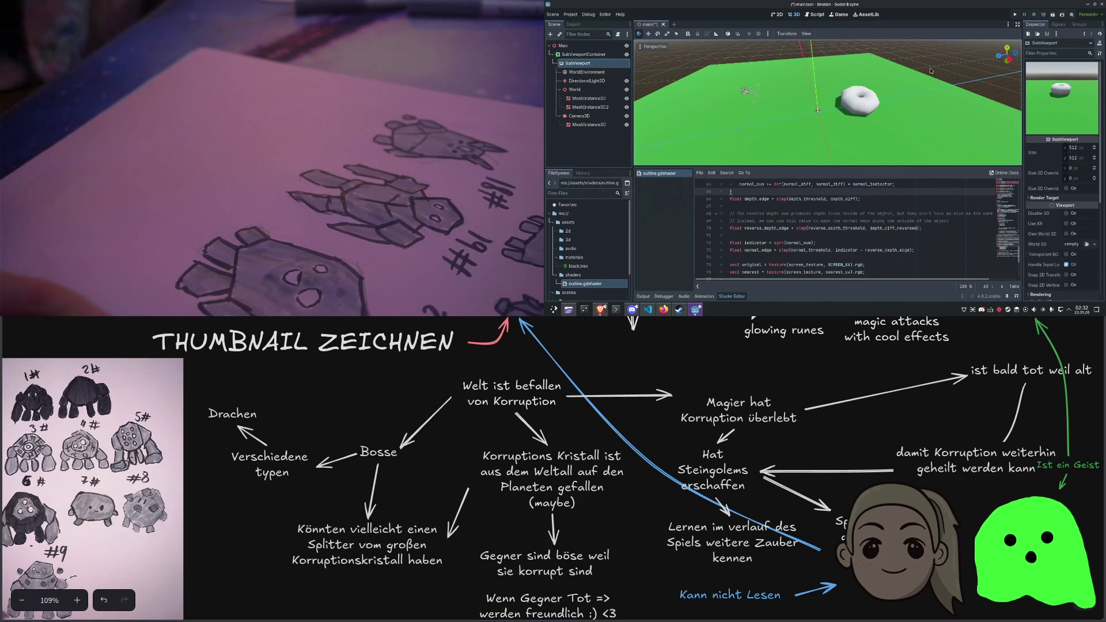
key(F5)
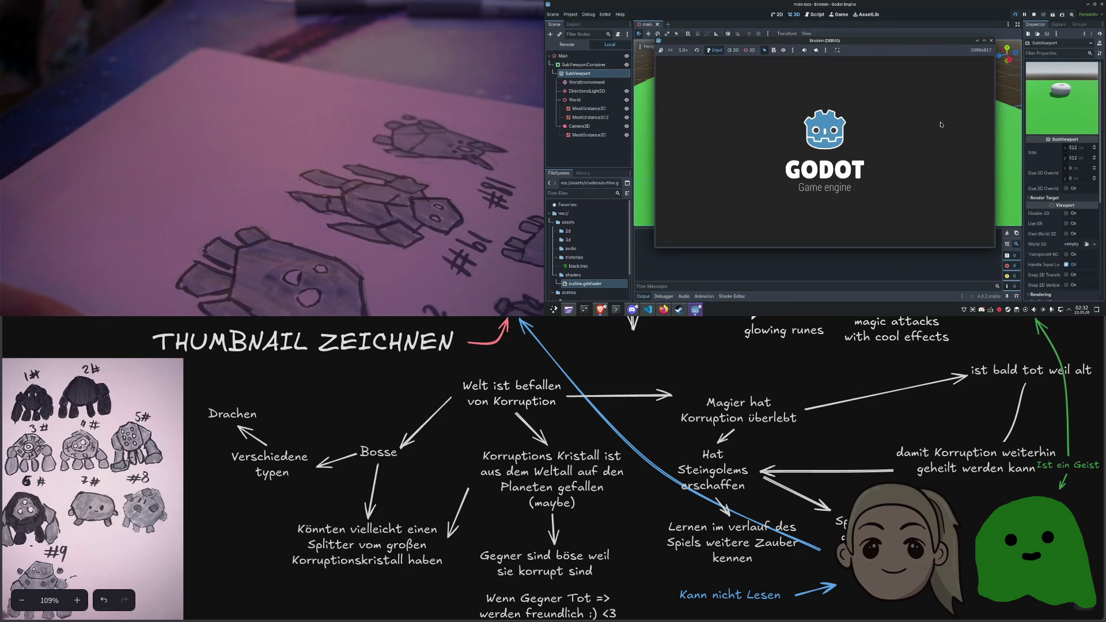
click(990, 41)
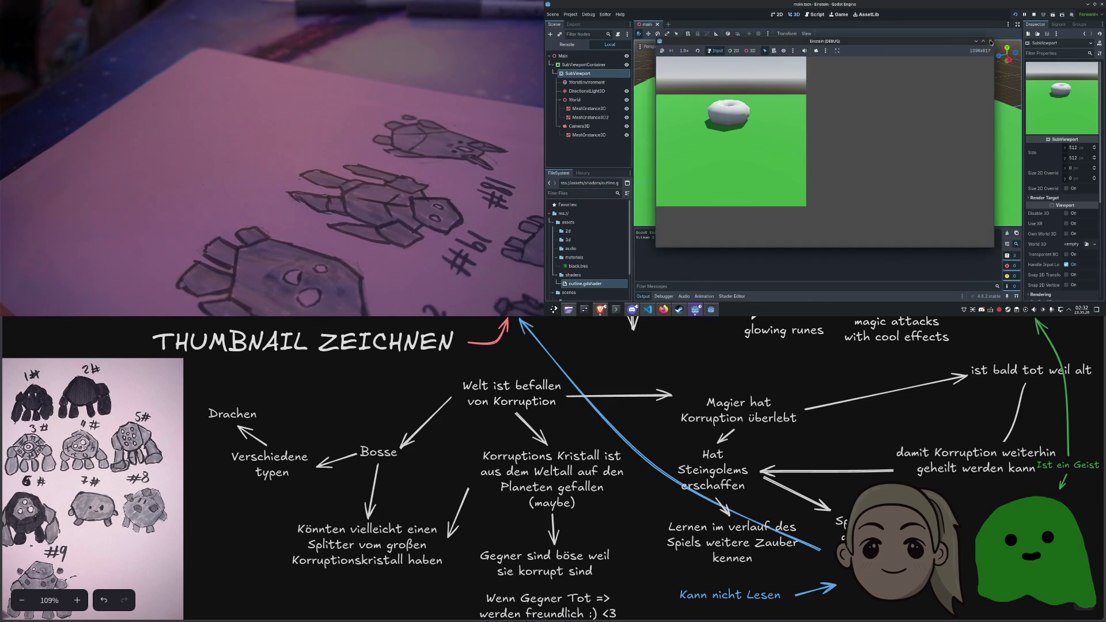
click(707, 114)
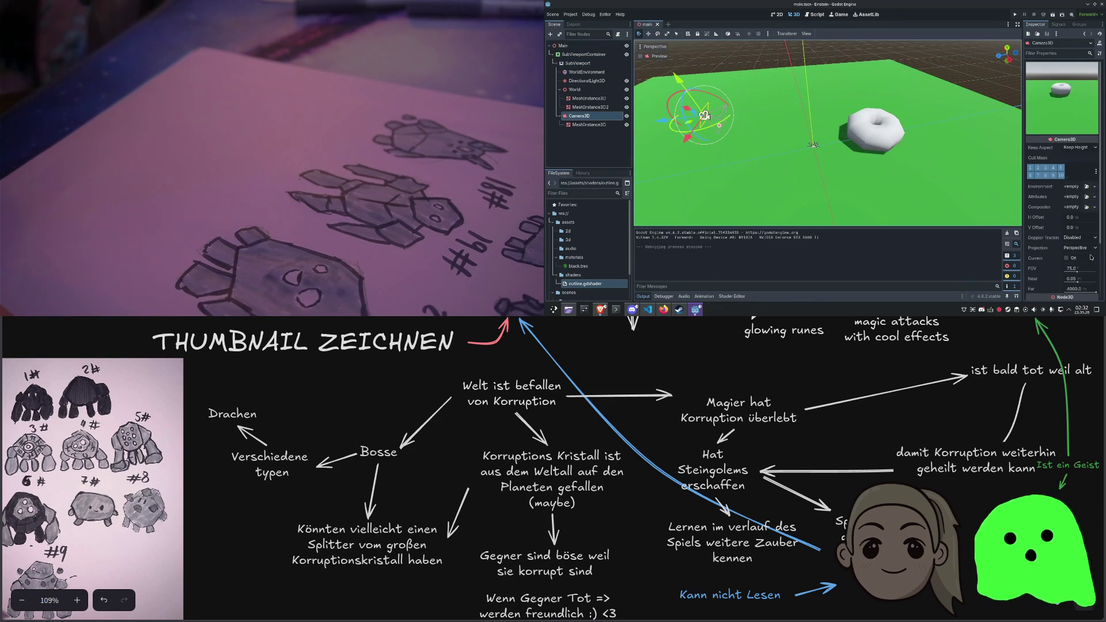
Set Camera3D's projection to Orthogonal, tilt it slightly and increase its orthographic size
click(1081, 264)
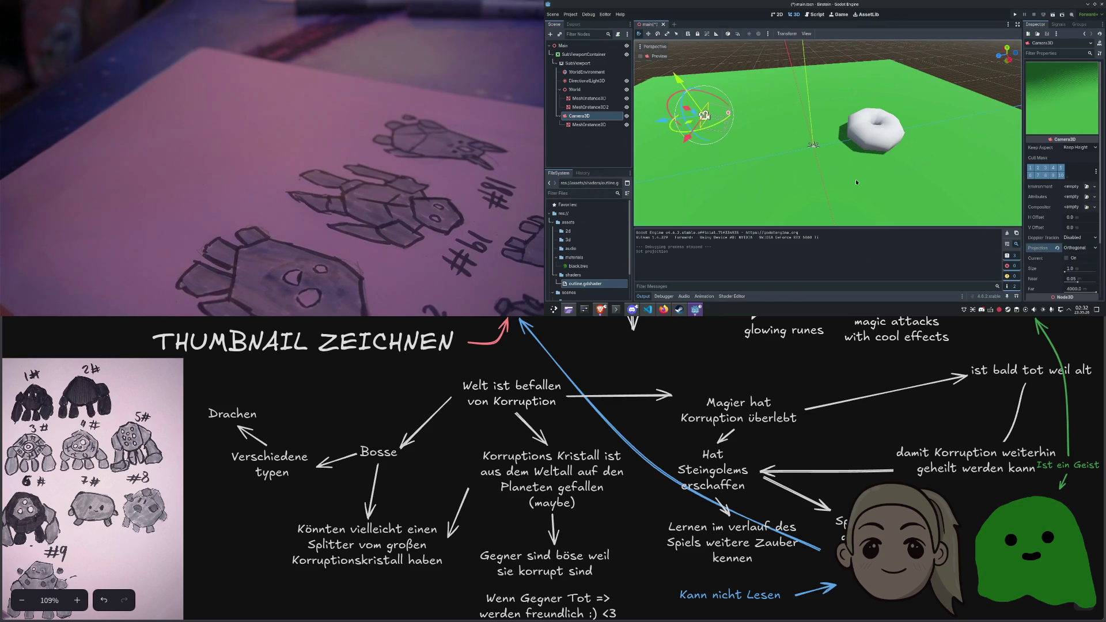
click(656, 59)
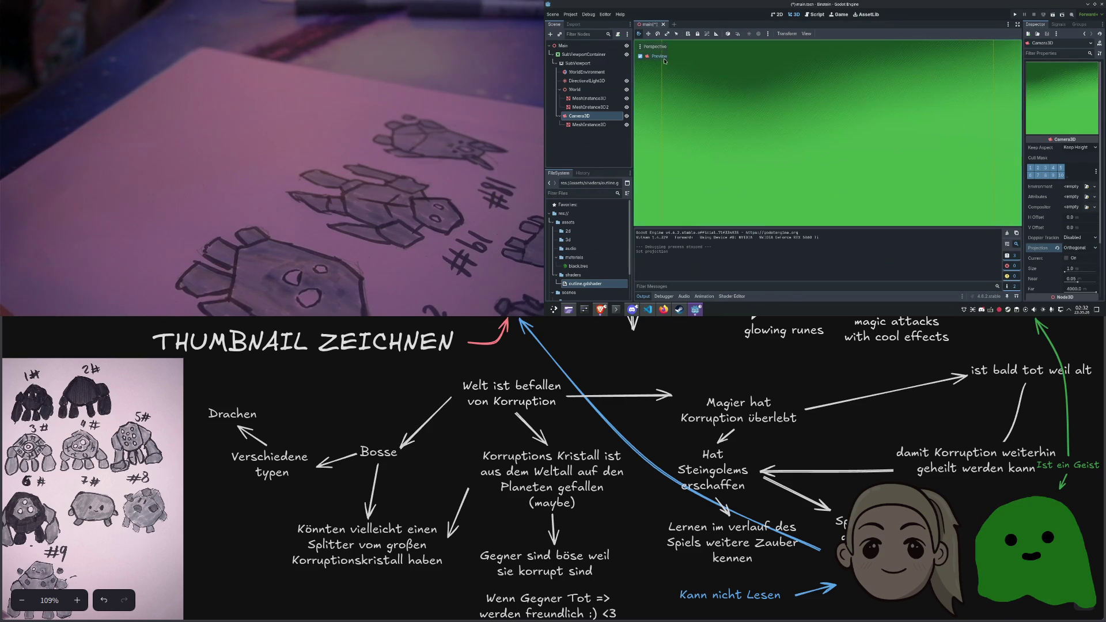
click(661, 57)
drag(712, 97, 710, 103)
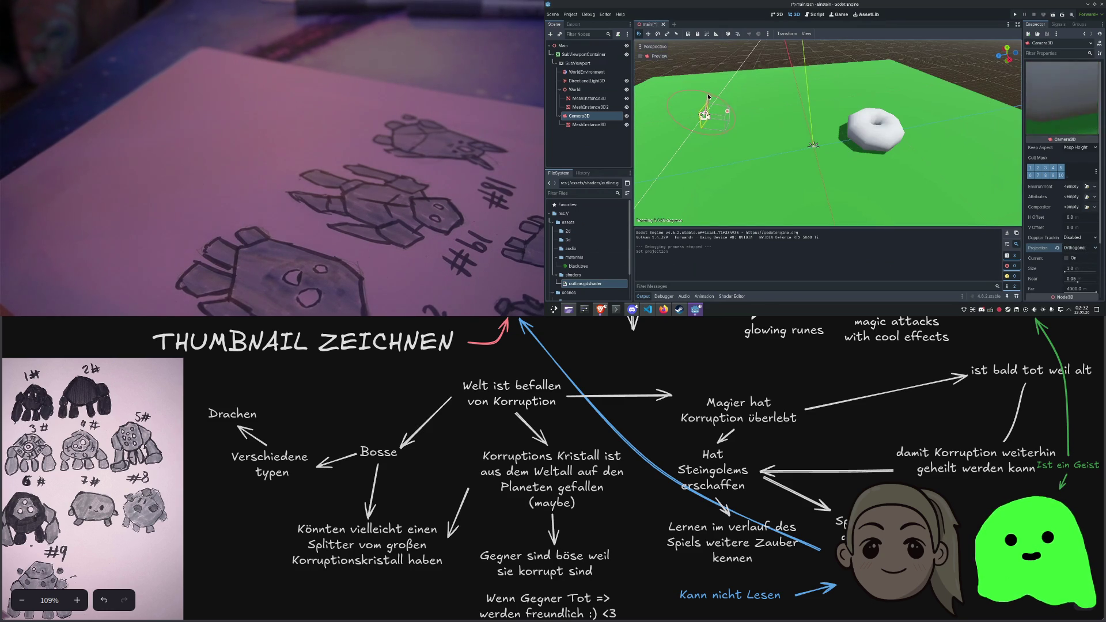
drag(1069, 271, 1083, 269)
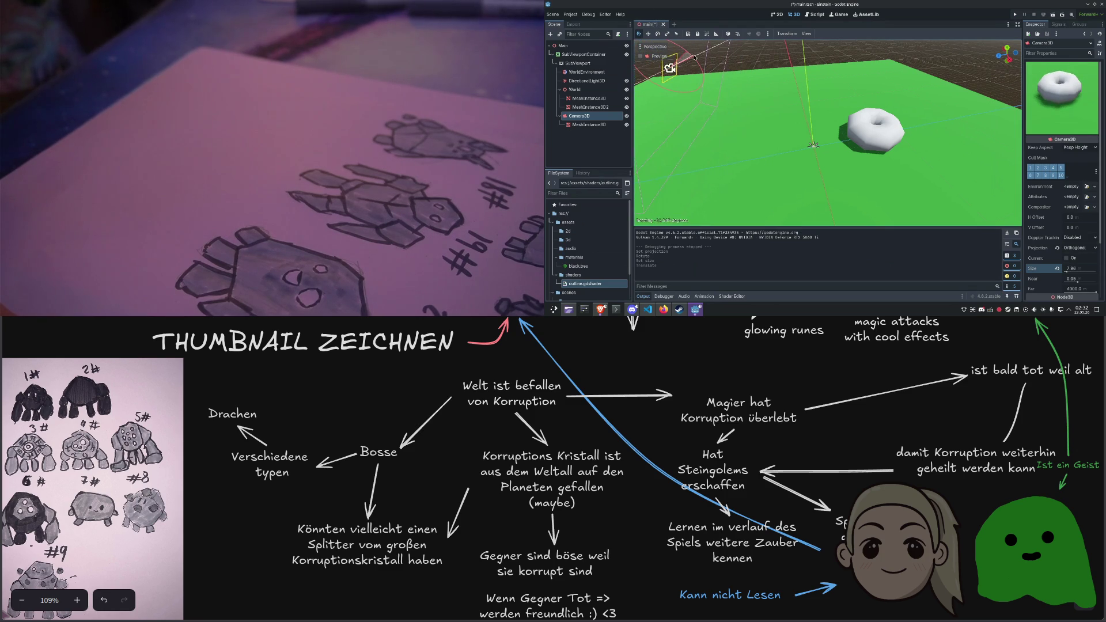
scroll(715, 119, down, 3)
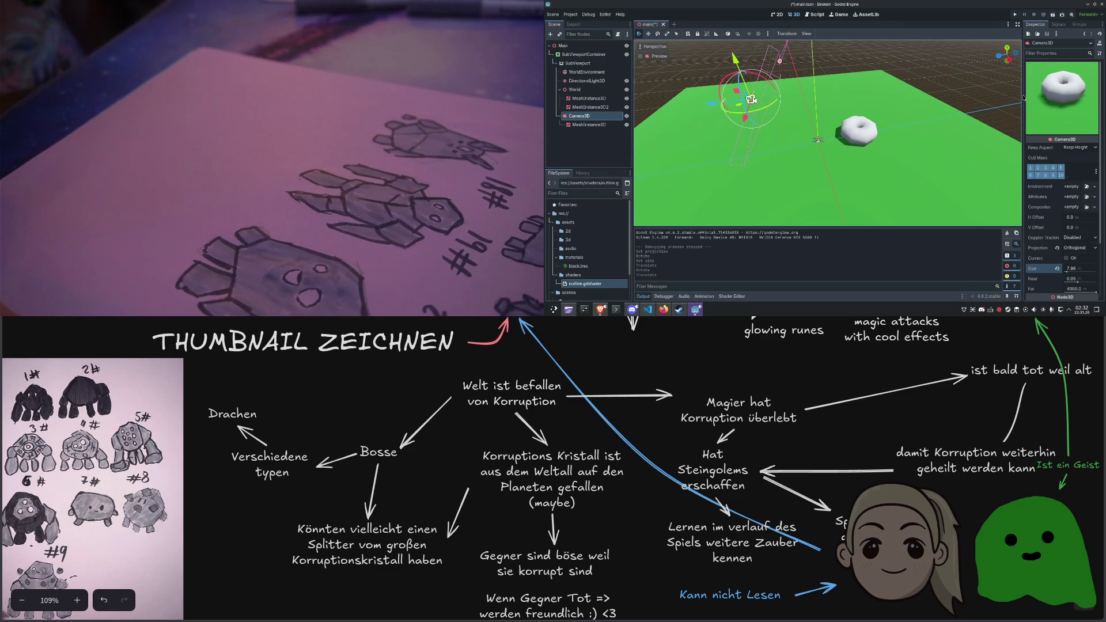
drag(1018, 93, 970, 242)
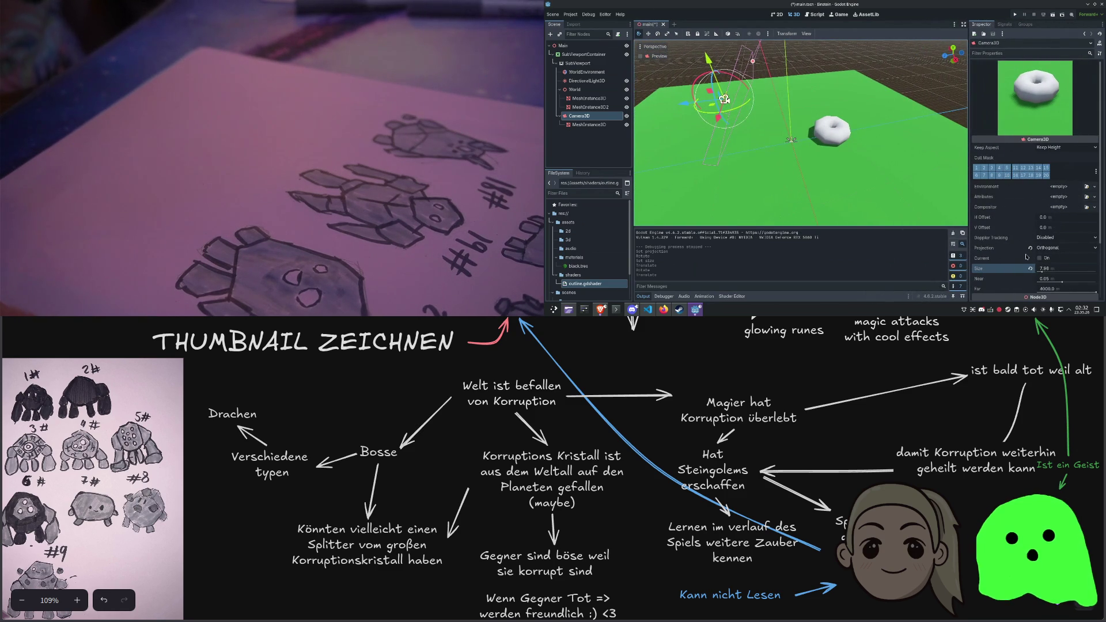
click(586, 55)
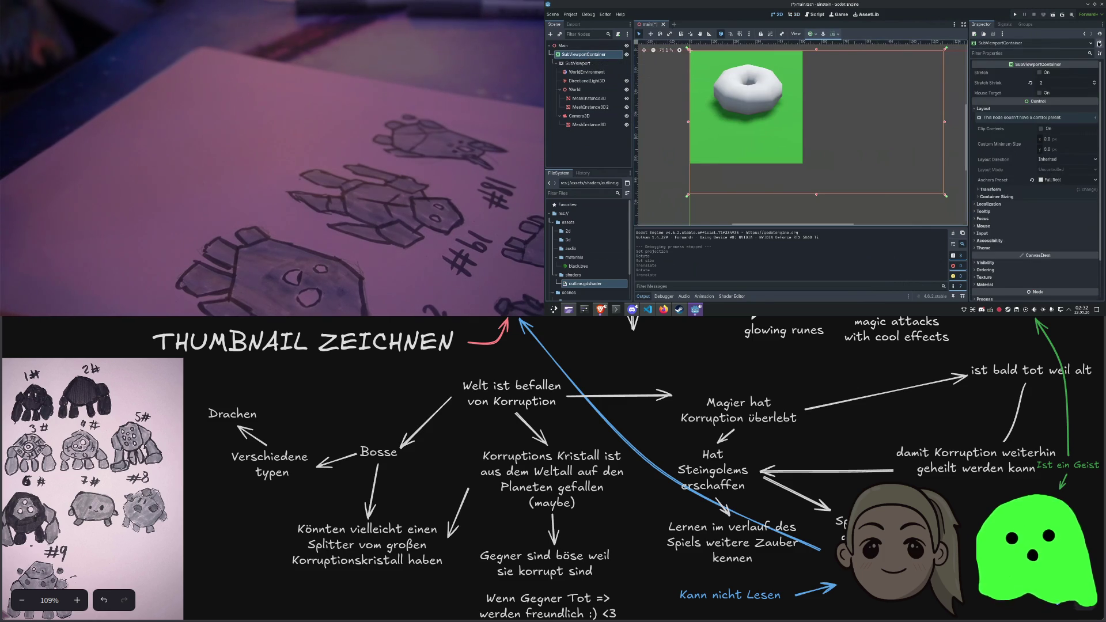
Enable Stretch on the SubViewportContainer and move Camera3D up and to the left
click(1041, 73)
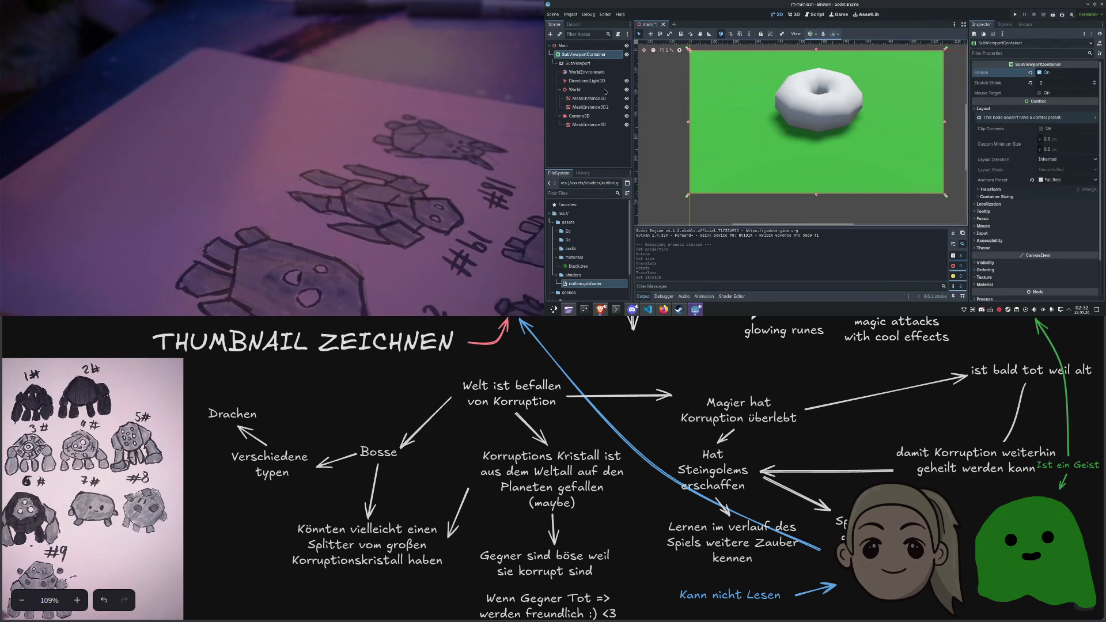
click(580, 115)
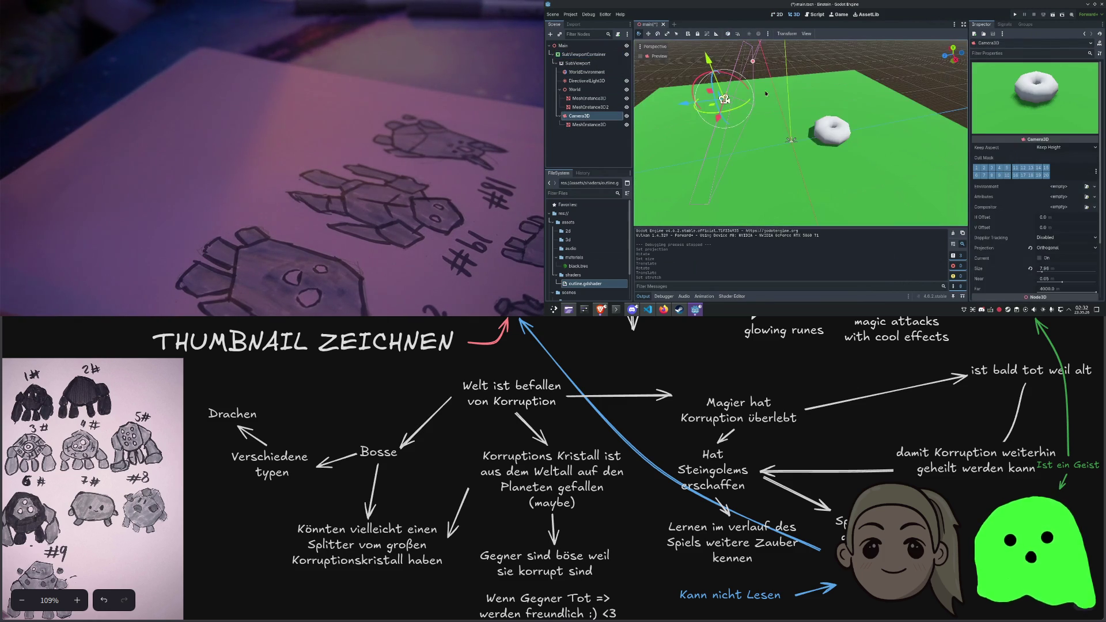
drag(709, 58, 711, 41)
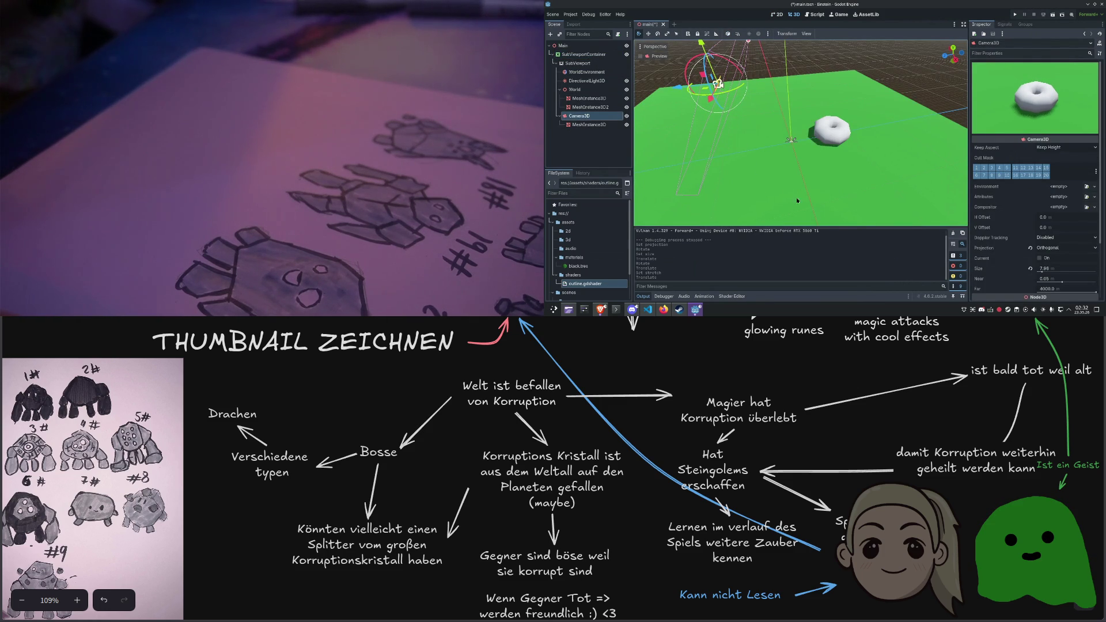
click(589, 107)
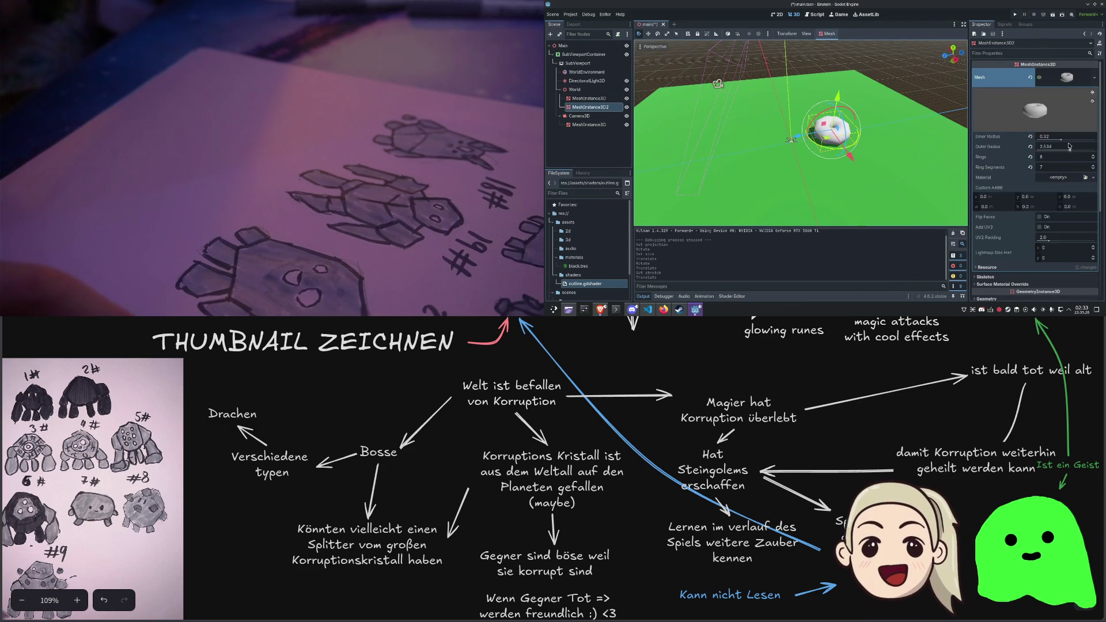
Give the torus 19 rings, an inner radius of 0.195 and a new outer radius
mouse_move(1049, 161)
mouse_down()
mouse_move(1066, 161)
mouse_move(1049, 161)
mouse_up()
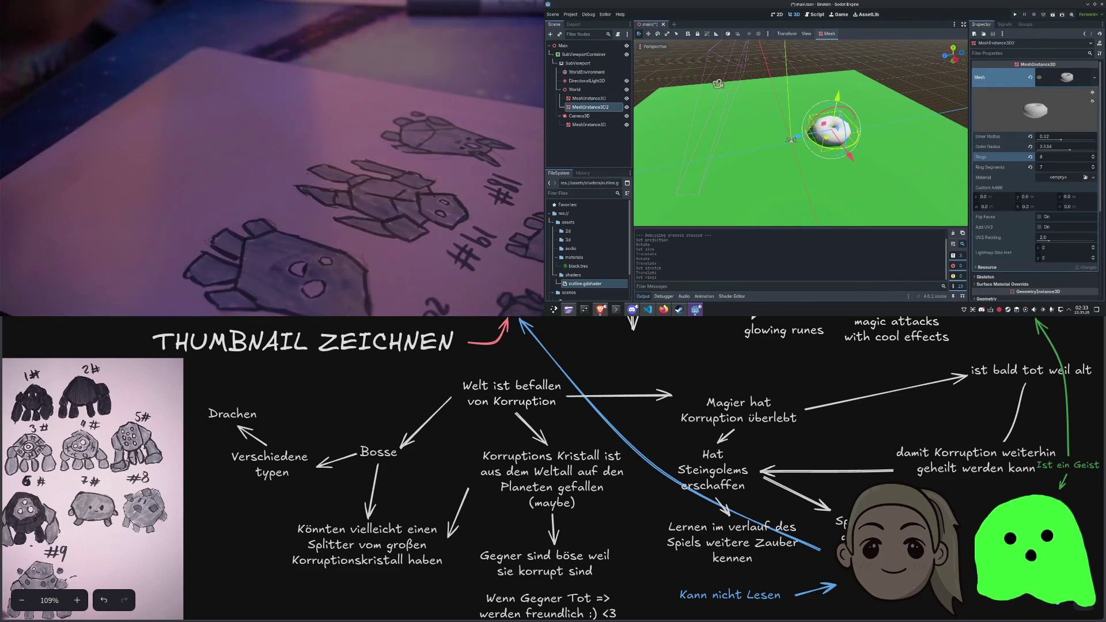
mouse_move(1057, 141)
mouse_down()
mouse_move(1045, 141)
mouse_move(1066, 140)
mouse_move(1067, 151)
mouse_up()
click(902, 85)
drag(828, 136, 830, 145)
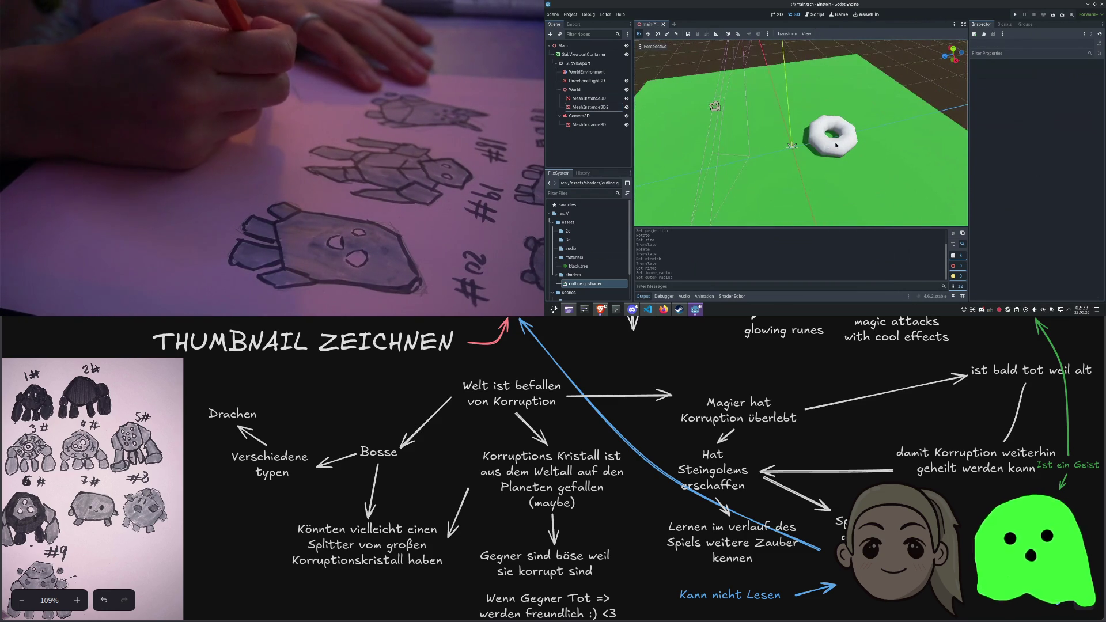
Set the SubViewportContainer's Stretch Shrink to 20 for a pixelated render
click(584, 63)
click(584, 55)
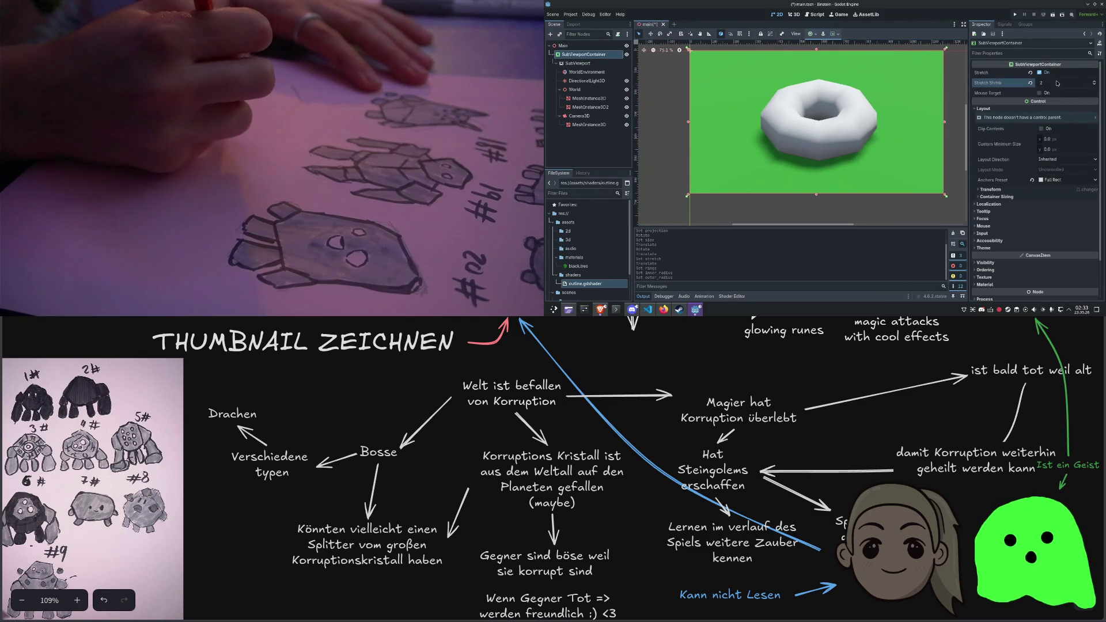
scroll(1059, 82, down, 4)
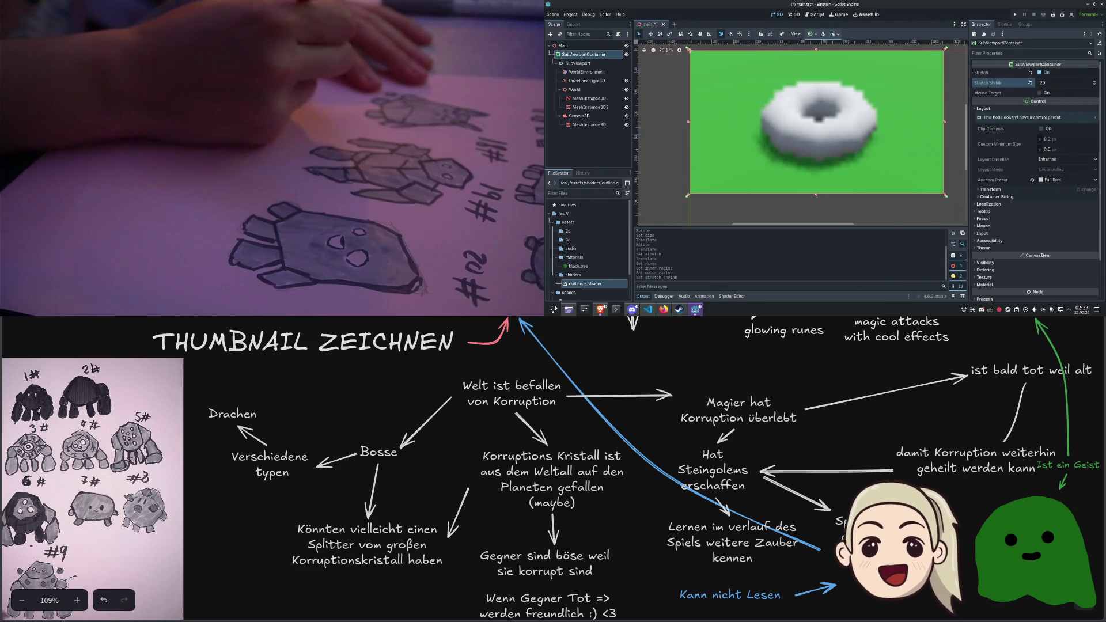
scroll(1059, 82, up, 10)
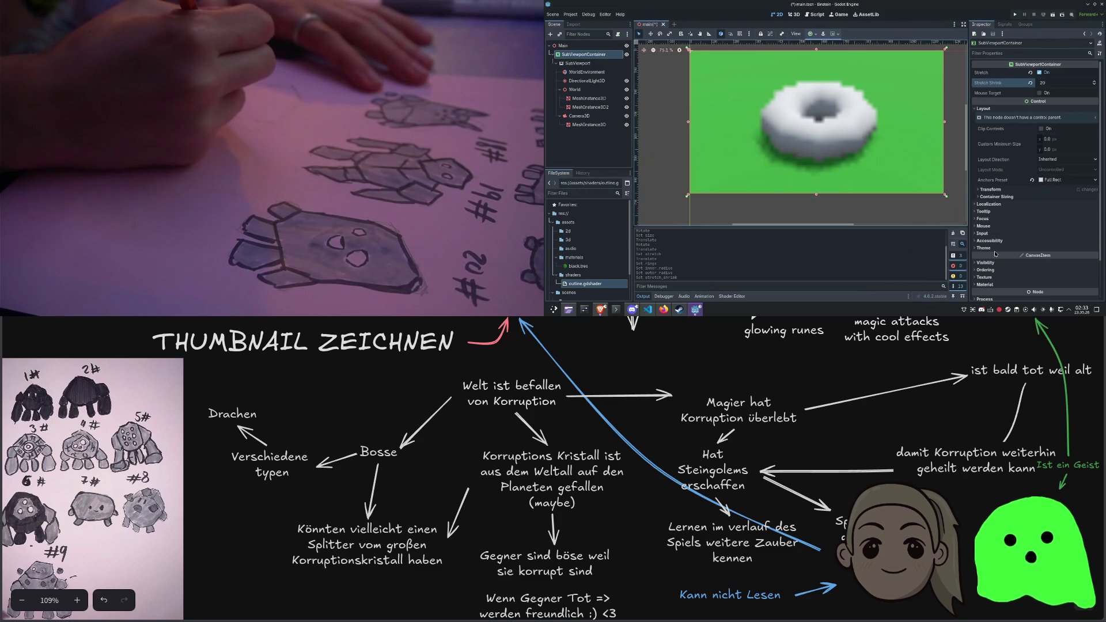
Set the container's texture filter to Nearest, test-run the game, and return to the 3D view
click(997, 278)
scroll(1025, 260, down, 2)
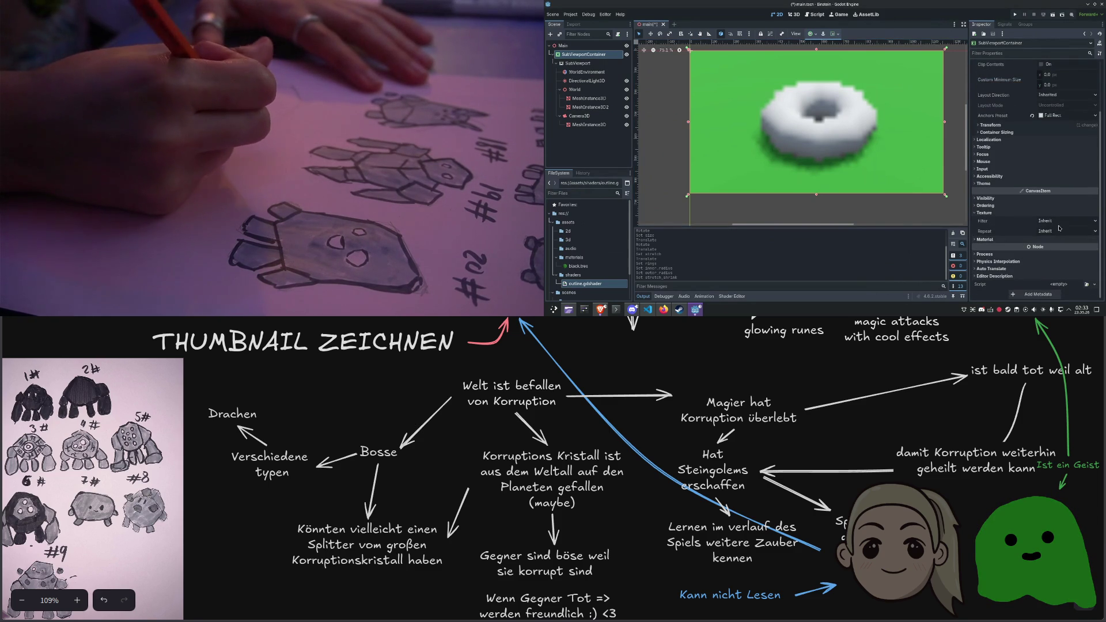
click(1056, 222)
click(1052, 237)
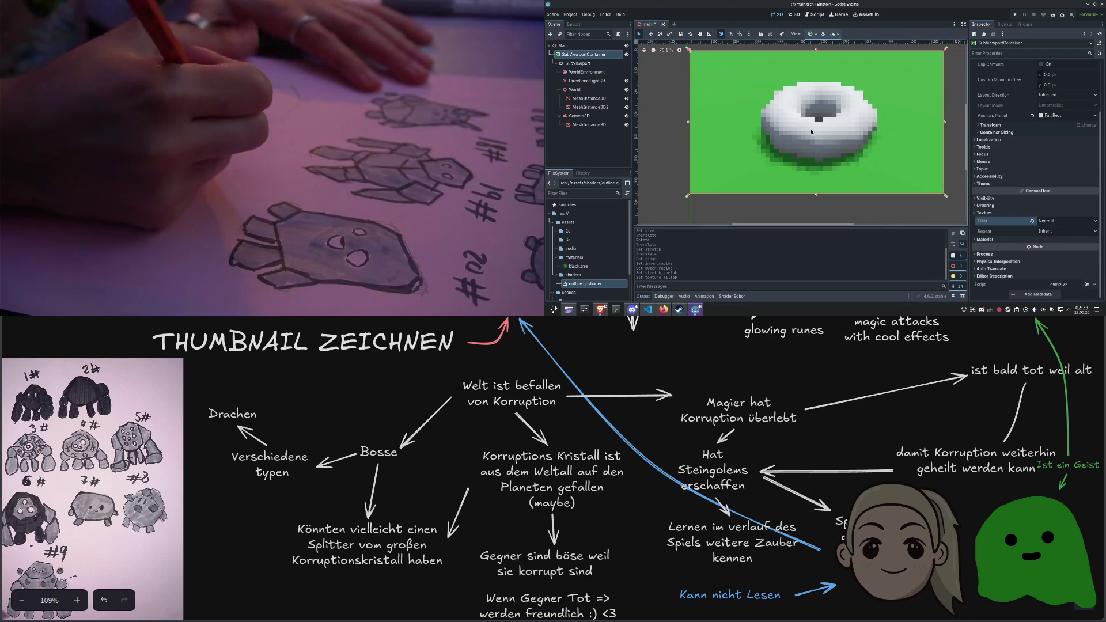
scroll(811, 131, down, 1)
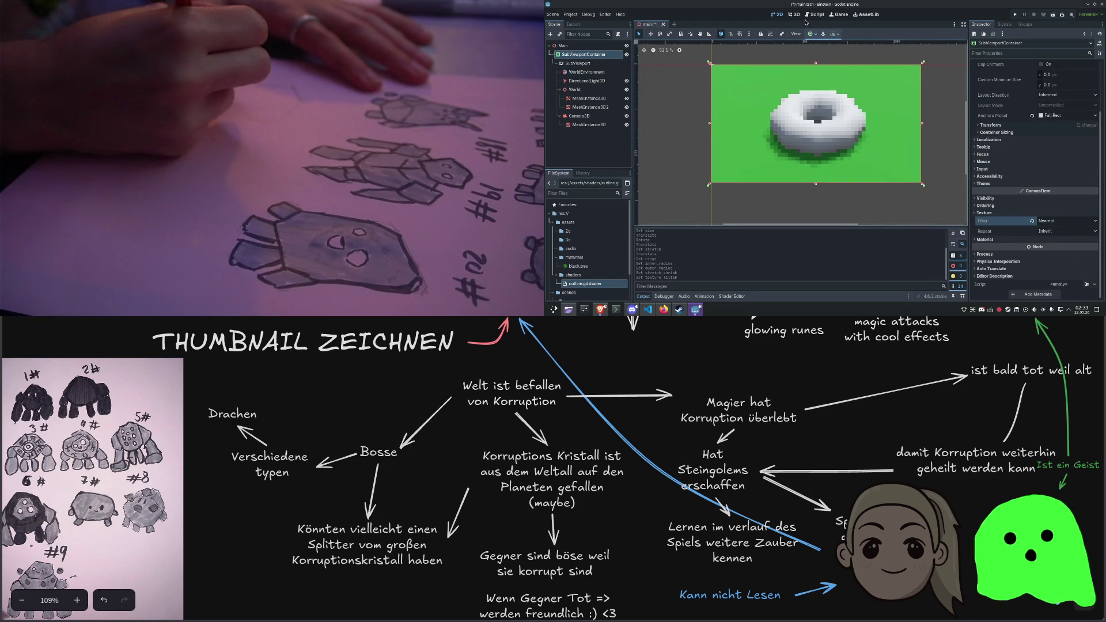
key(F5)
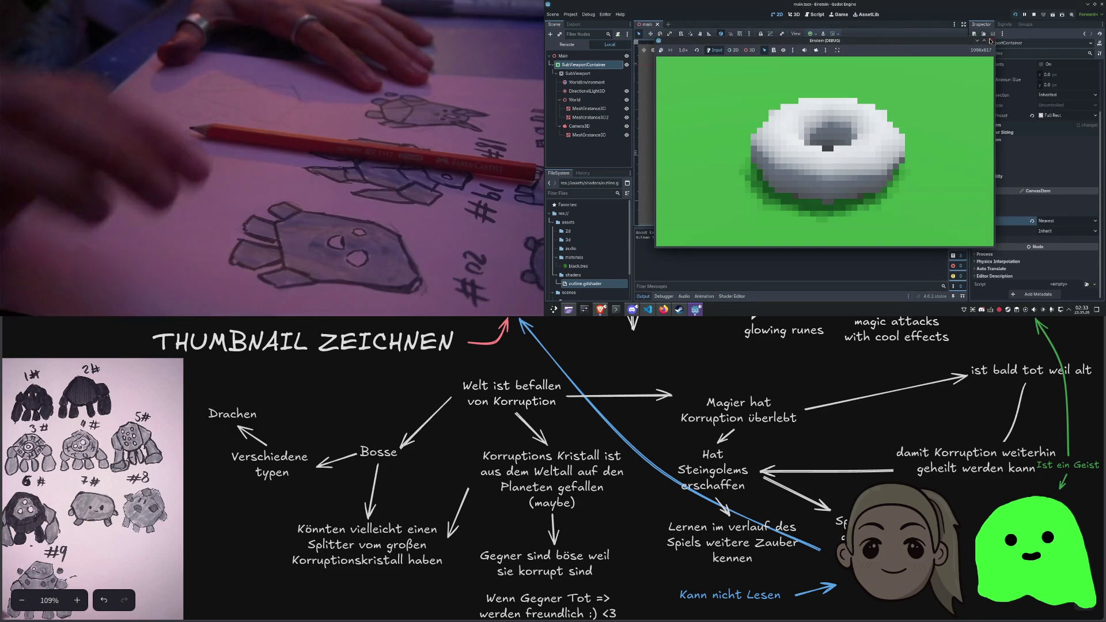
key(ctrl+F2)
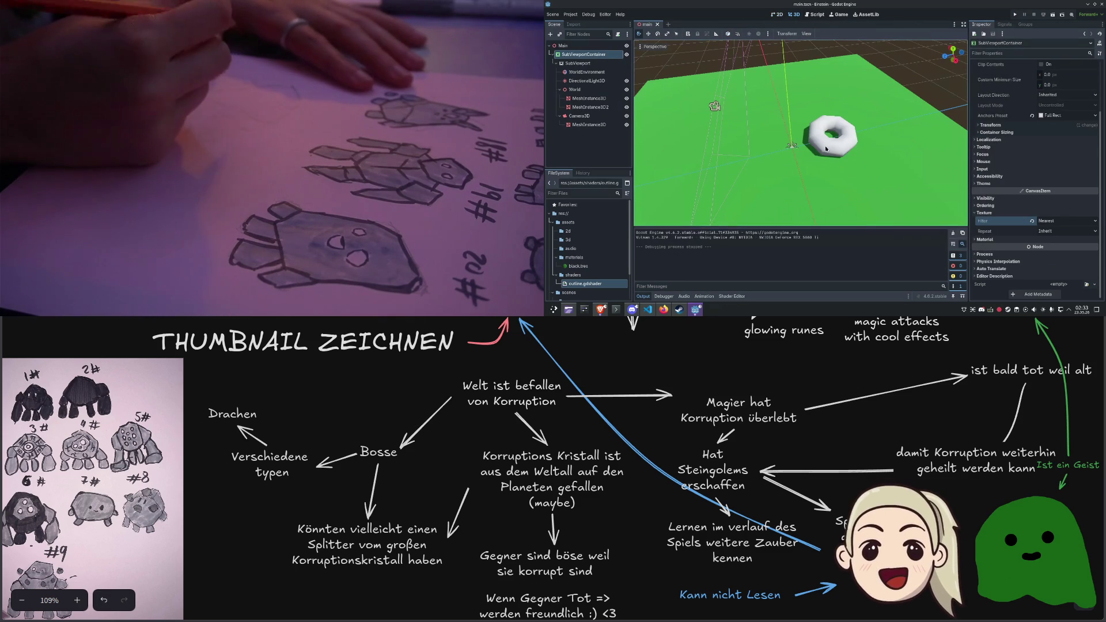
Copy and paste the donut, then move the copy up and to the right
click(778, 15)
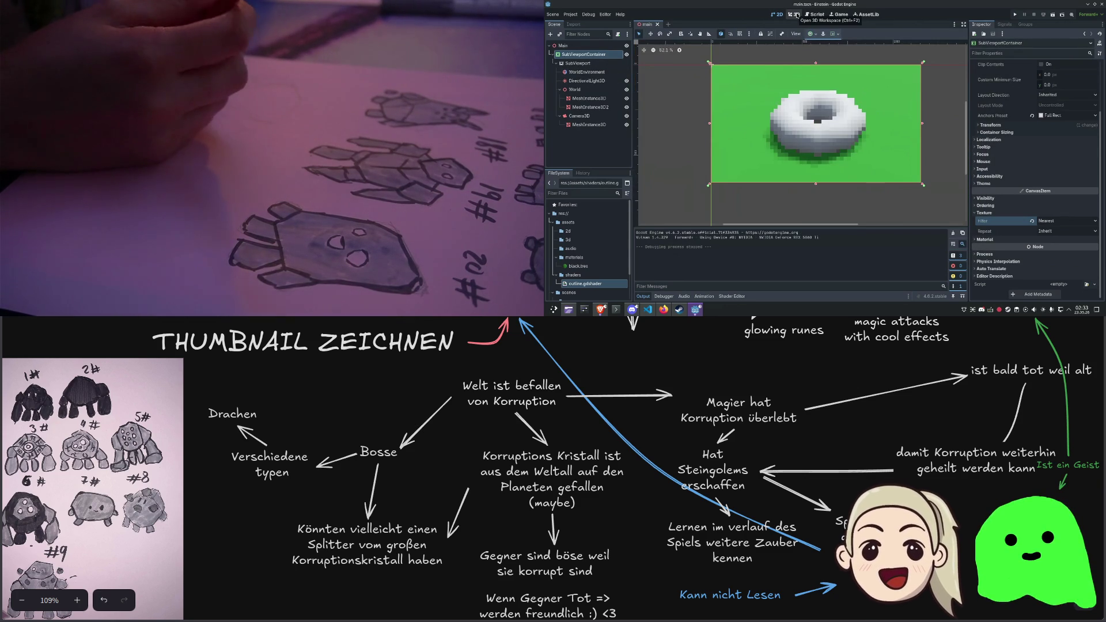
click(797, 15)
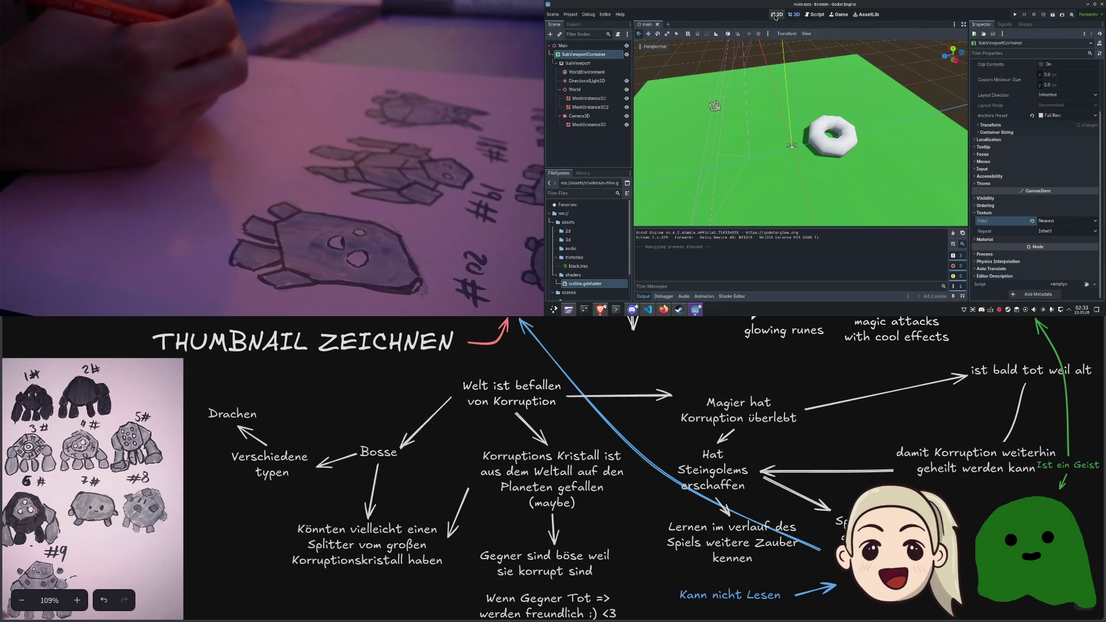
click(813, 120)
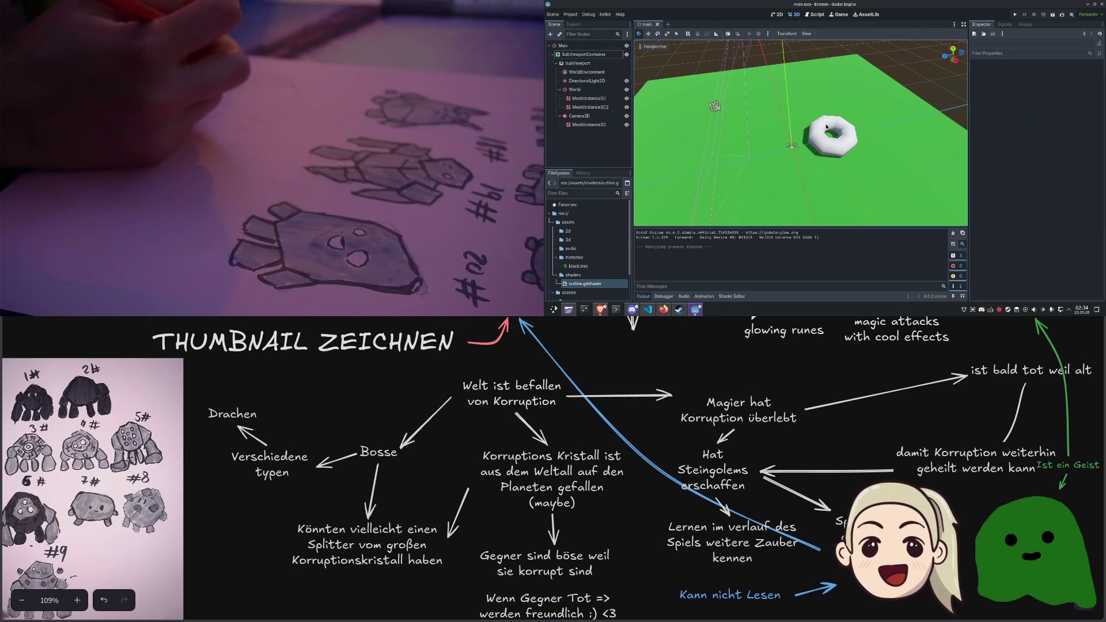
click(813, 120)
key(ctrl+c)
key(ctrl+v)
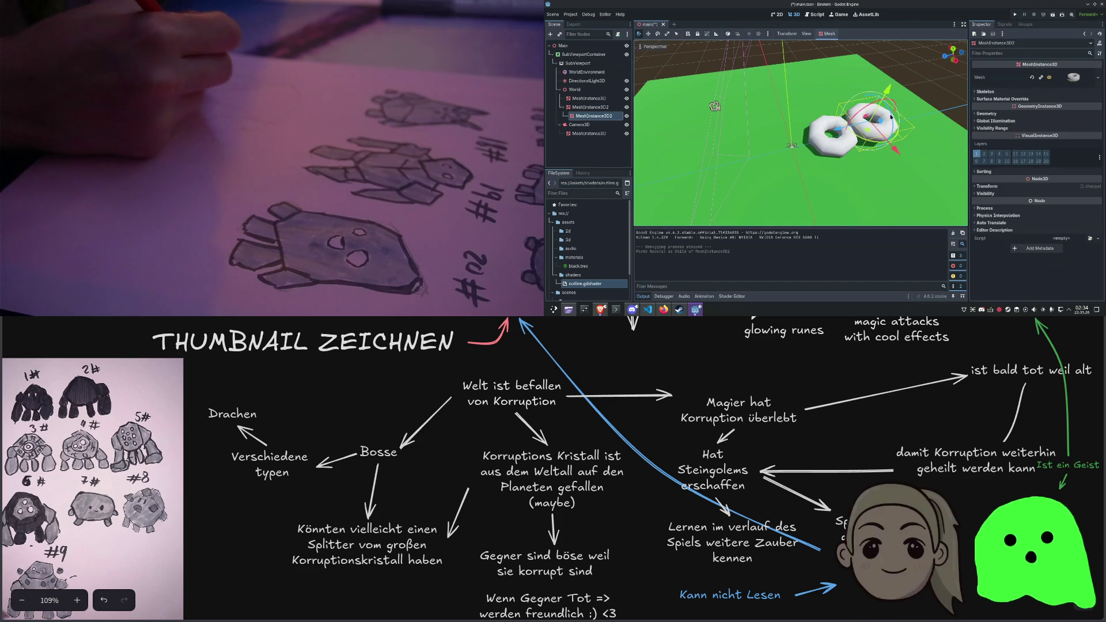
drag(832, 131, 808, 136)
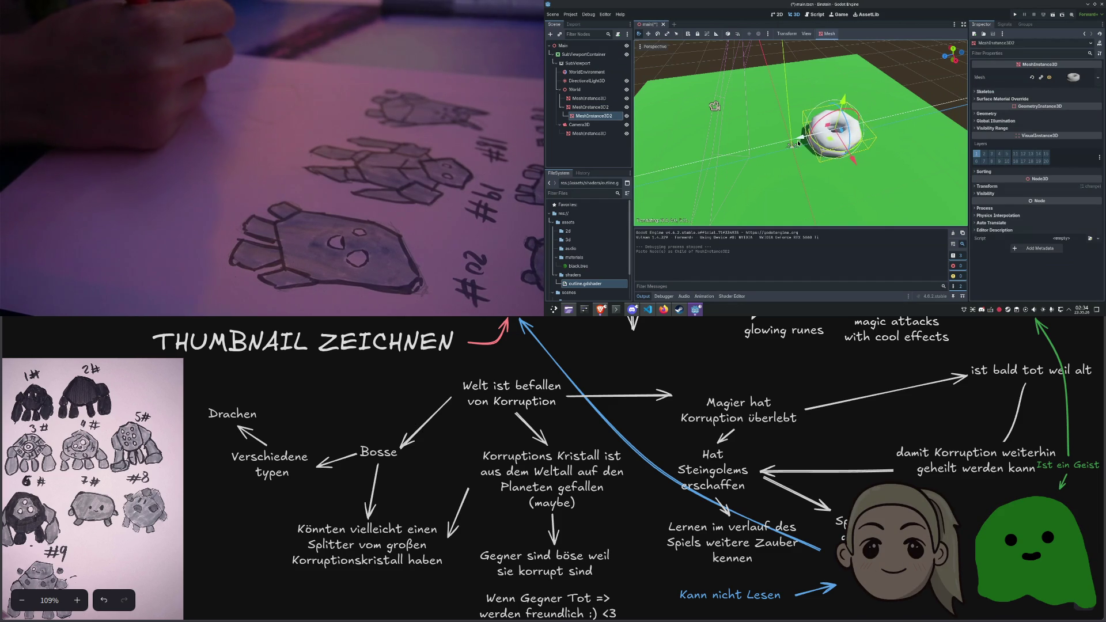
click(1047, 77)
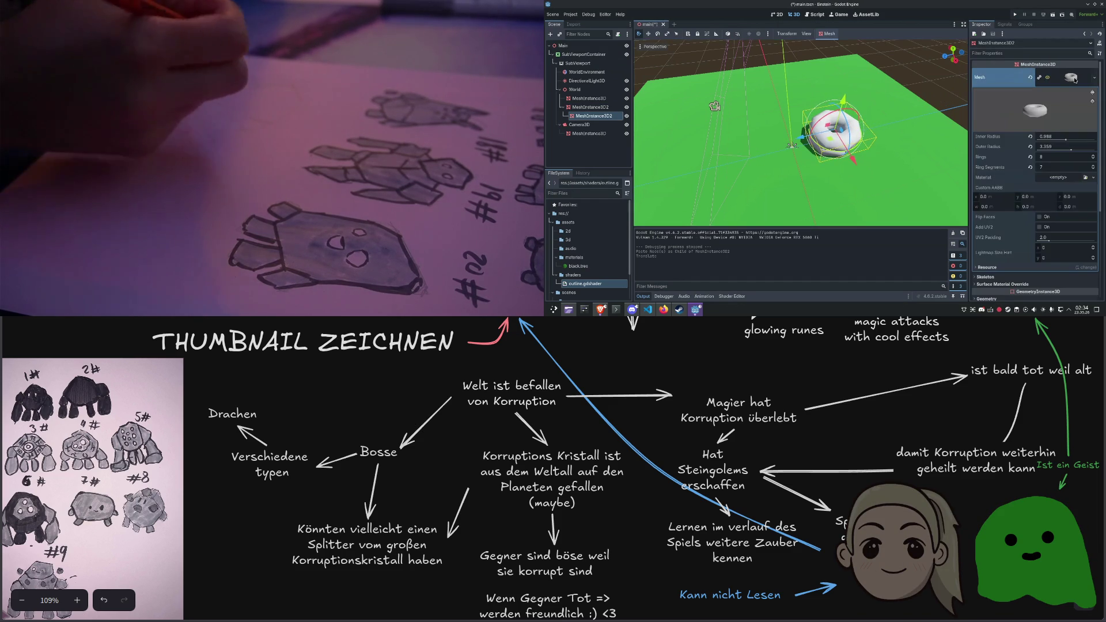
drag(835, 130, 969, 102)
Replace the copy's mesh with a wider CapsuleMesh standing on the donut, then test-run
click(1030, 78)
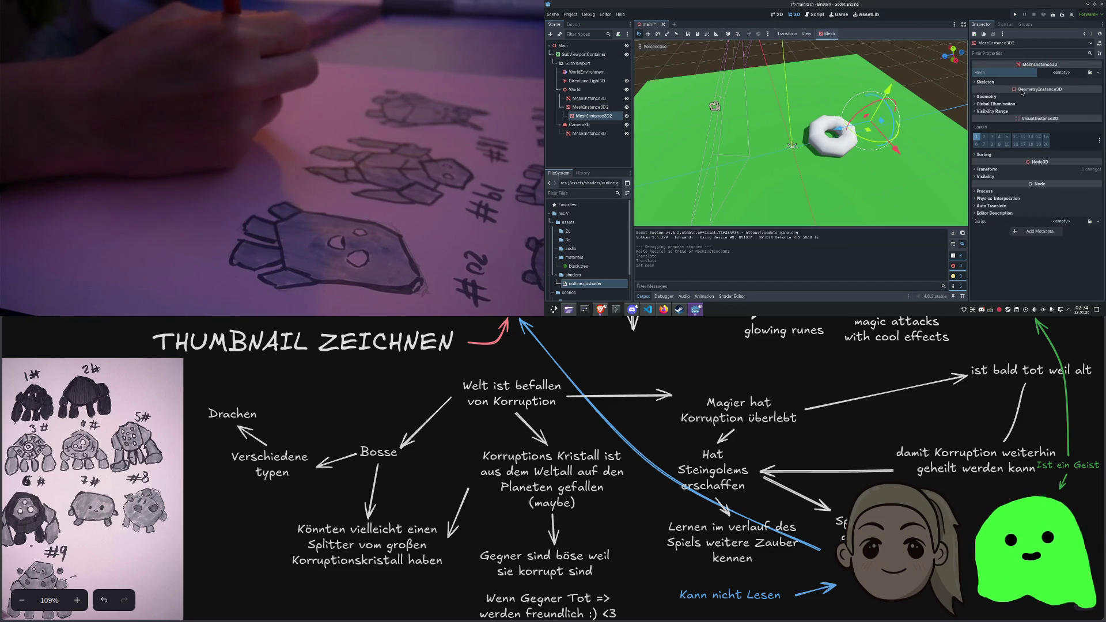
click(1061, 73)
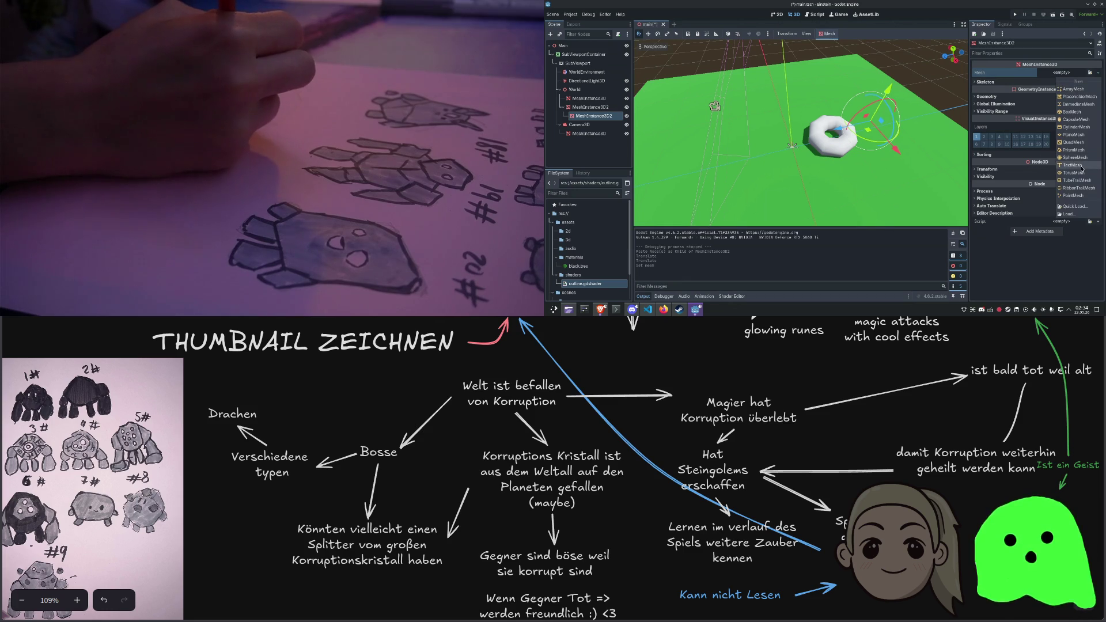
click(1074, 119)
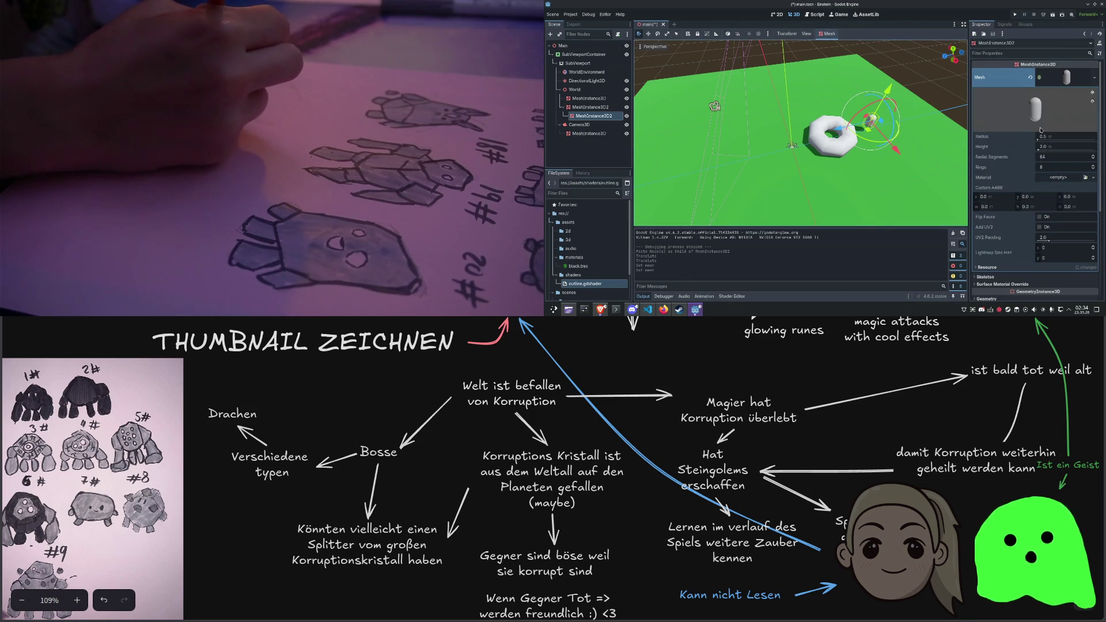
drag(1065, 136, 1043, 150)
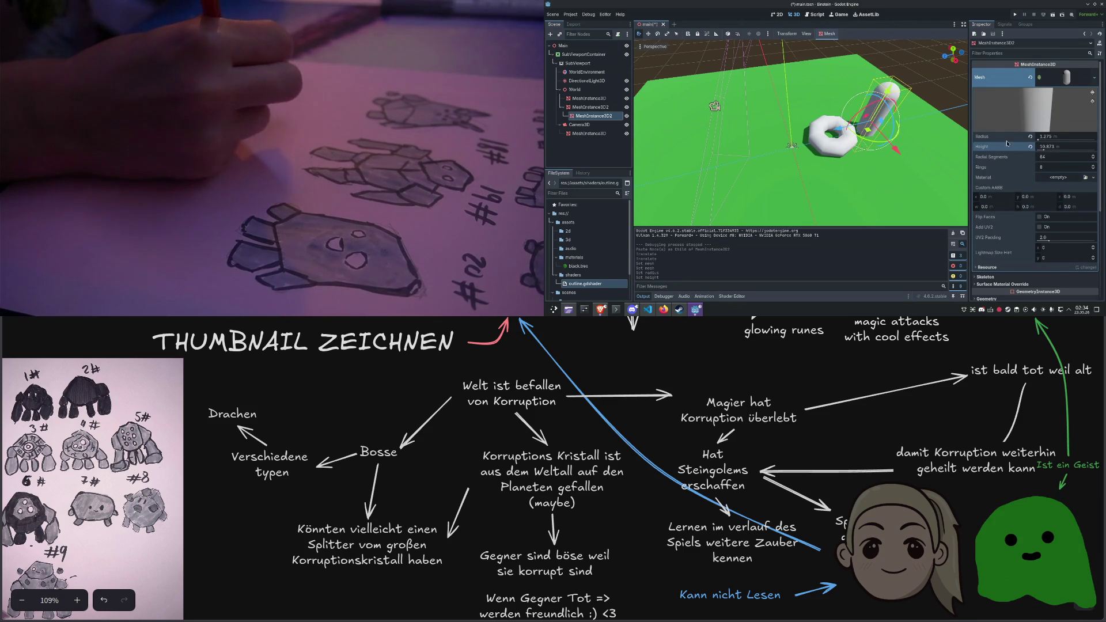
drag(840, 131, 810, 135)
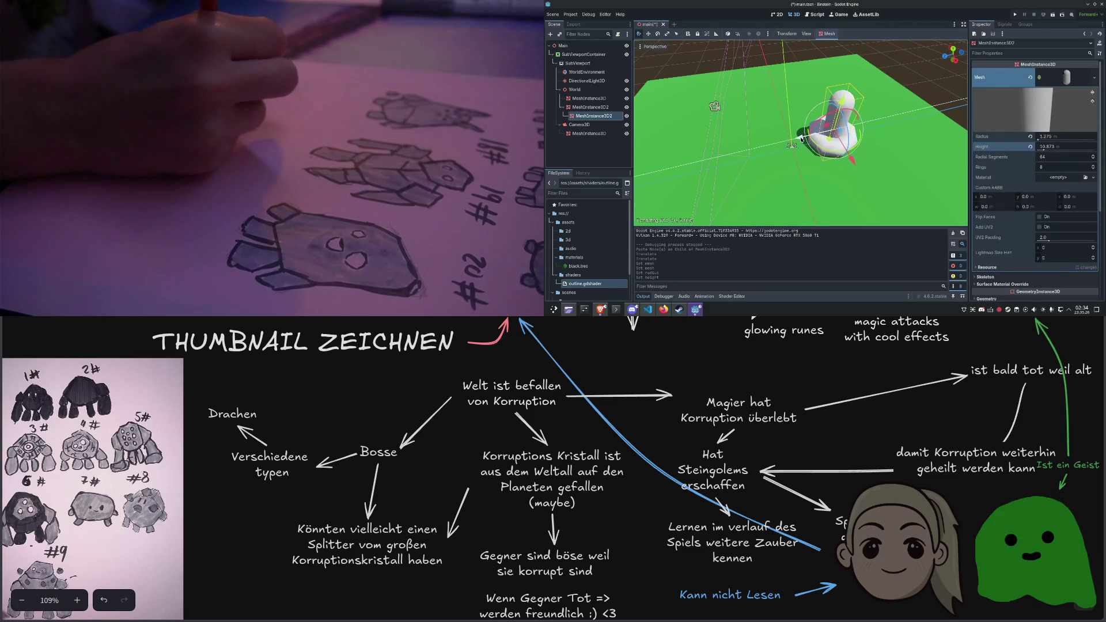
click(940, 84)
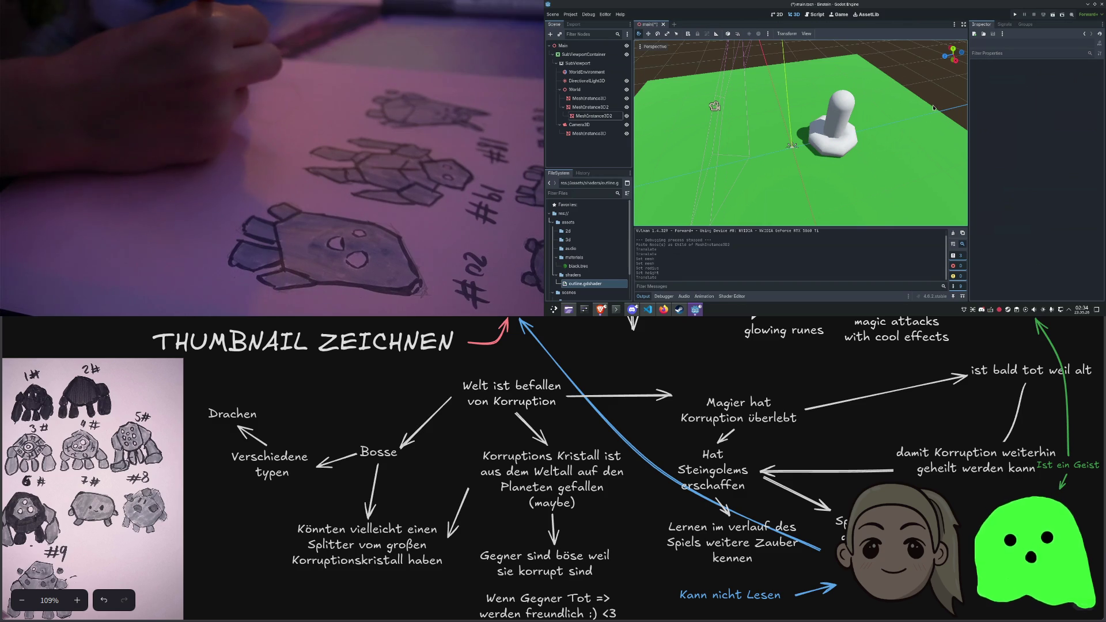
key(F5)
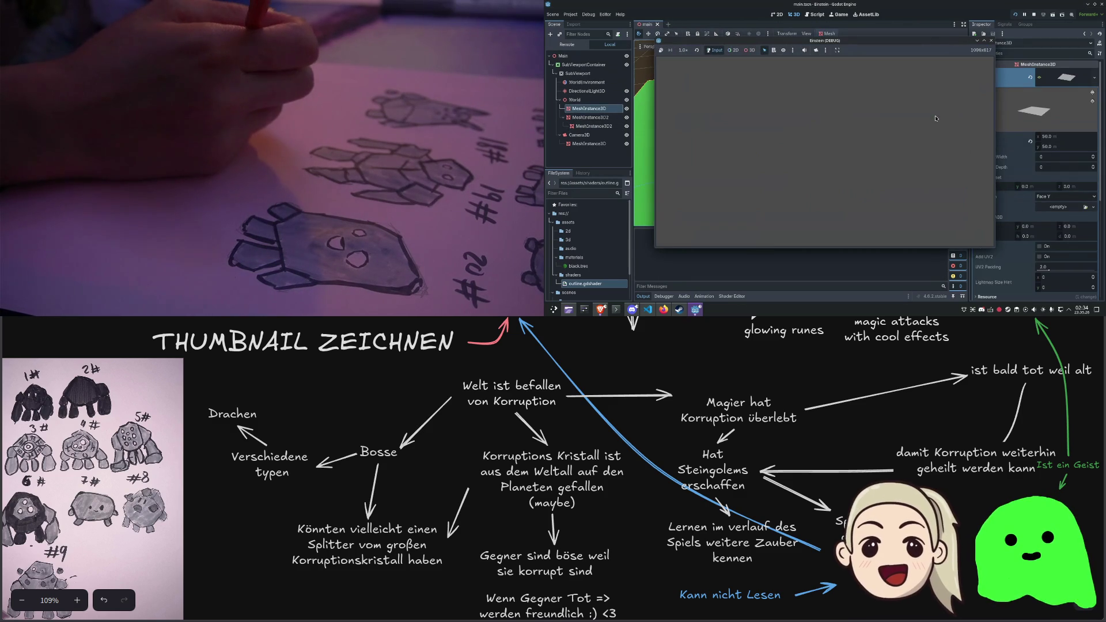
Nudge the capsule's position and test-run the game twice to check it
click(990, 40)
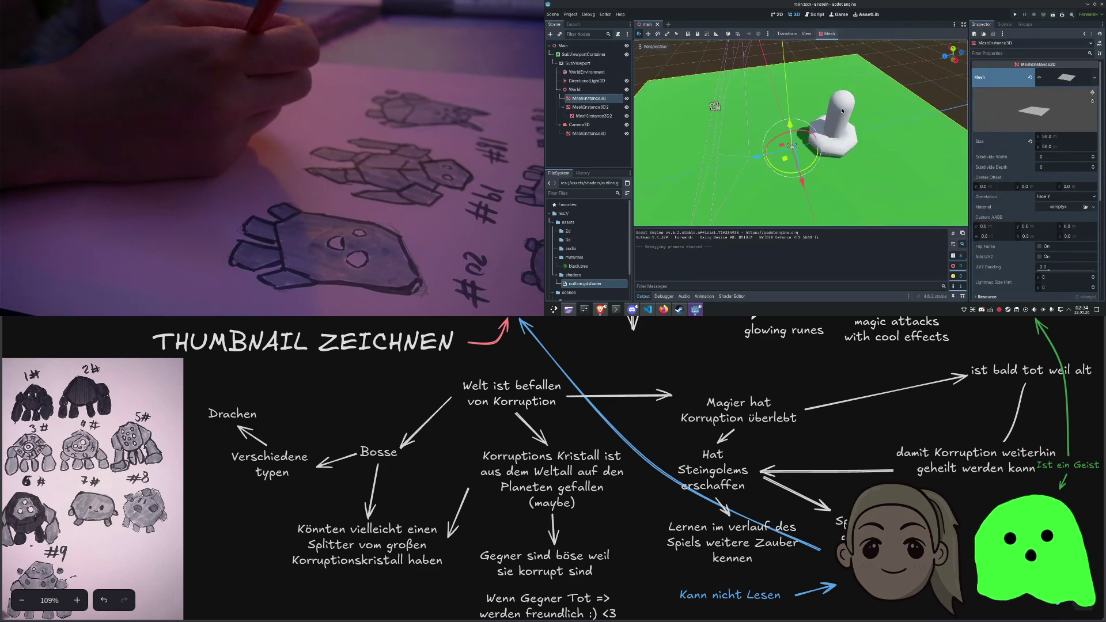
click(842, 110)
drag(841, 110, 838, 122)
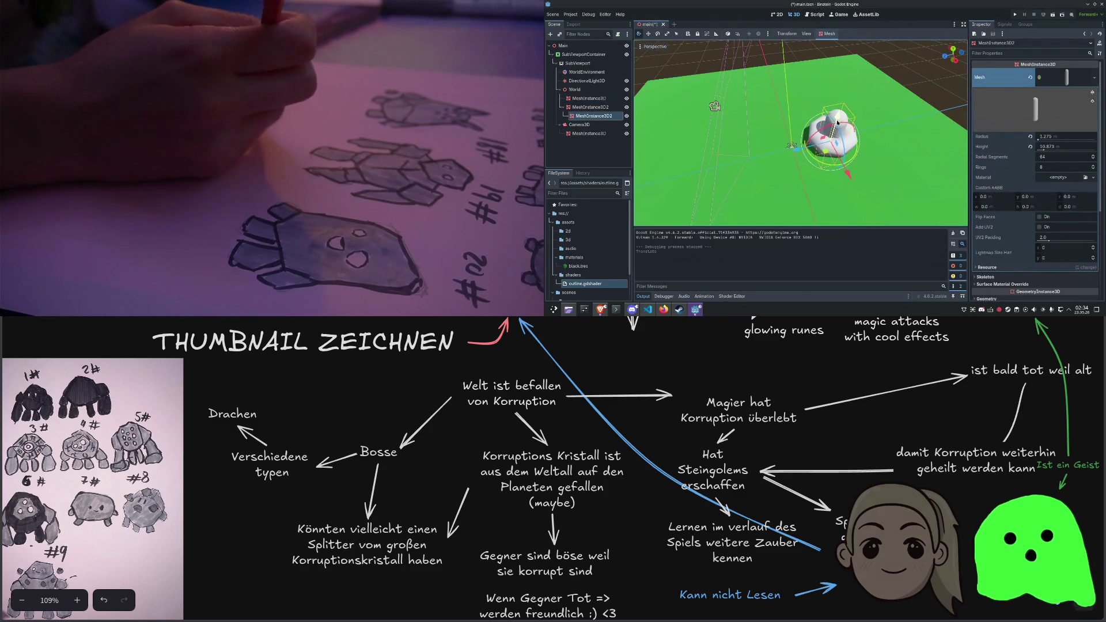
key(F5)
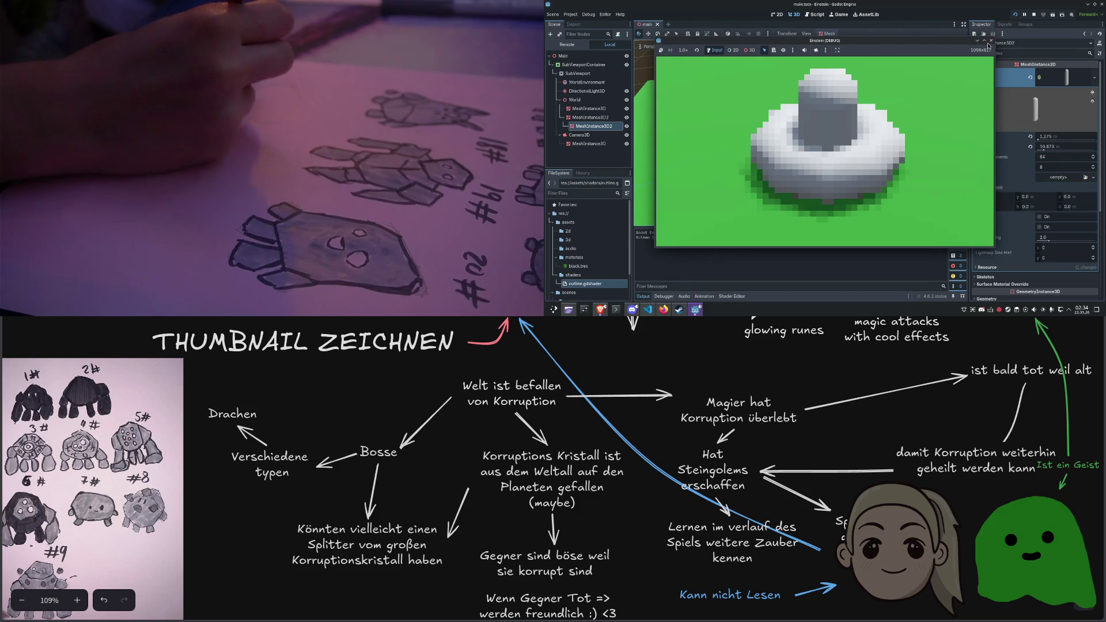
click(990, 40)
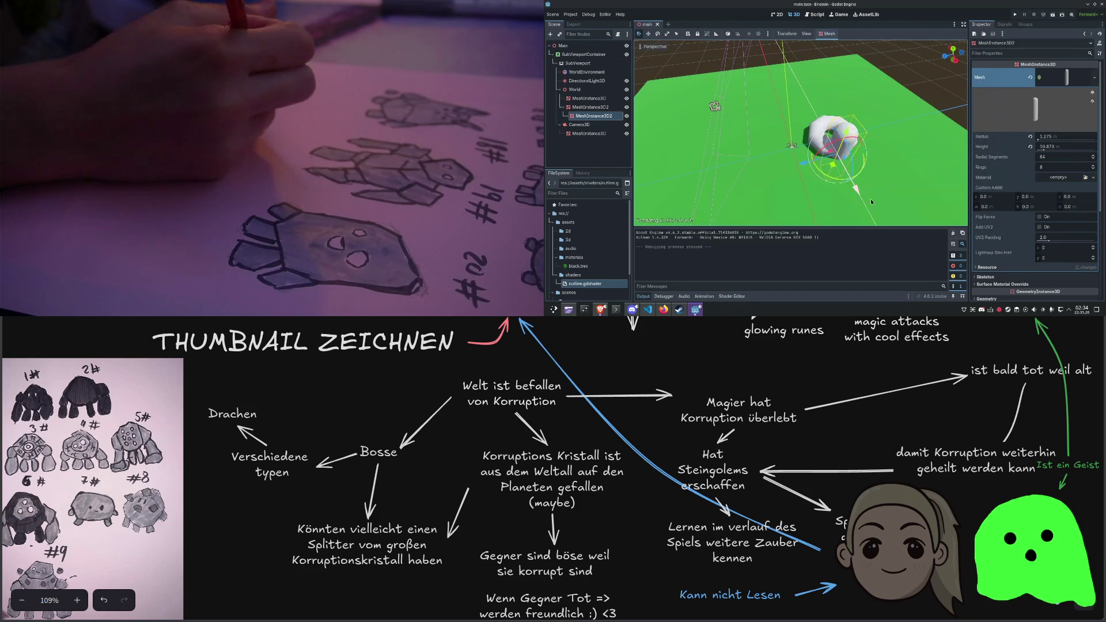
key(F5)
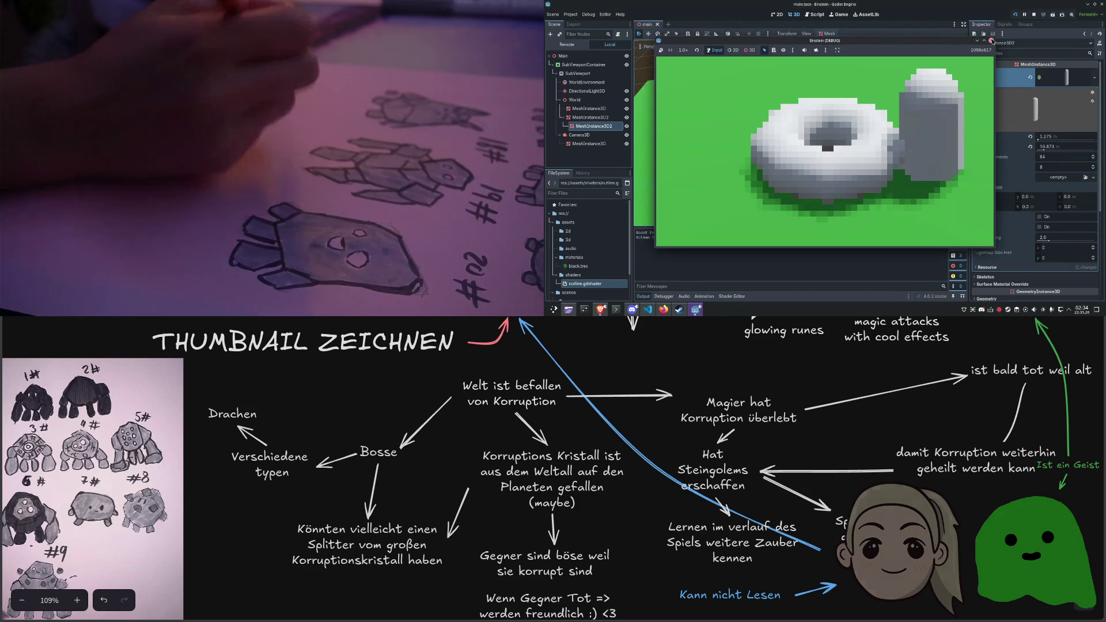
click(991, 40)
Move the capsule further down the plane, test-run, then delete the capsule node
drag(863, 204, 898, 242)
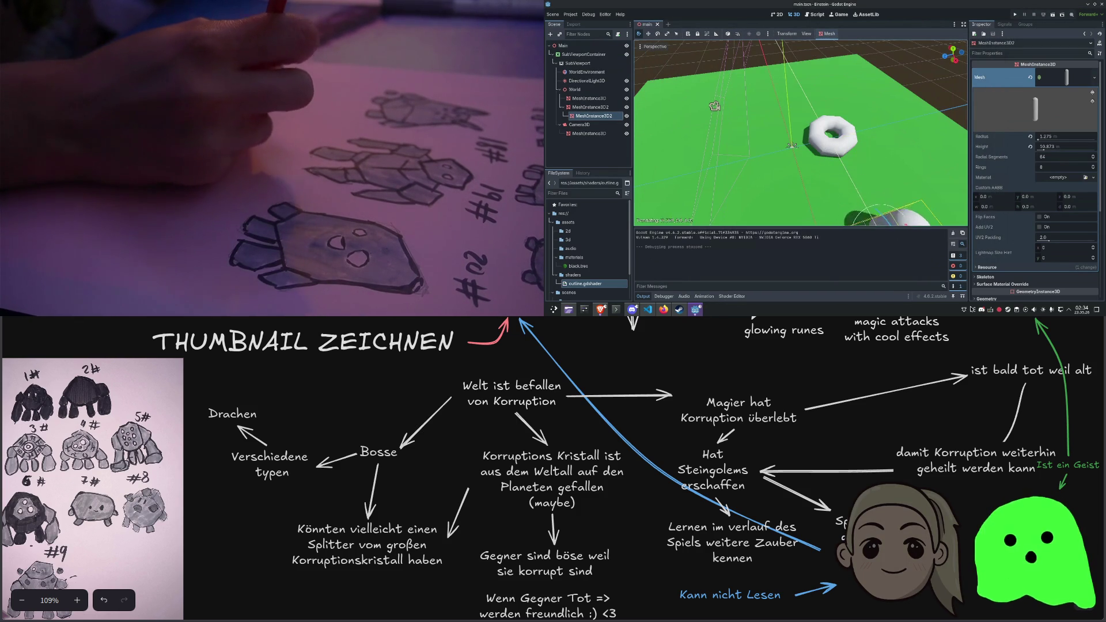
key(F5)
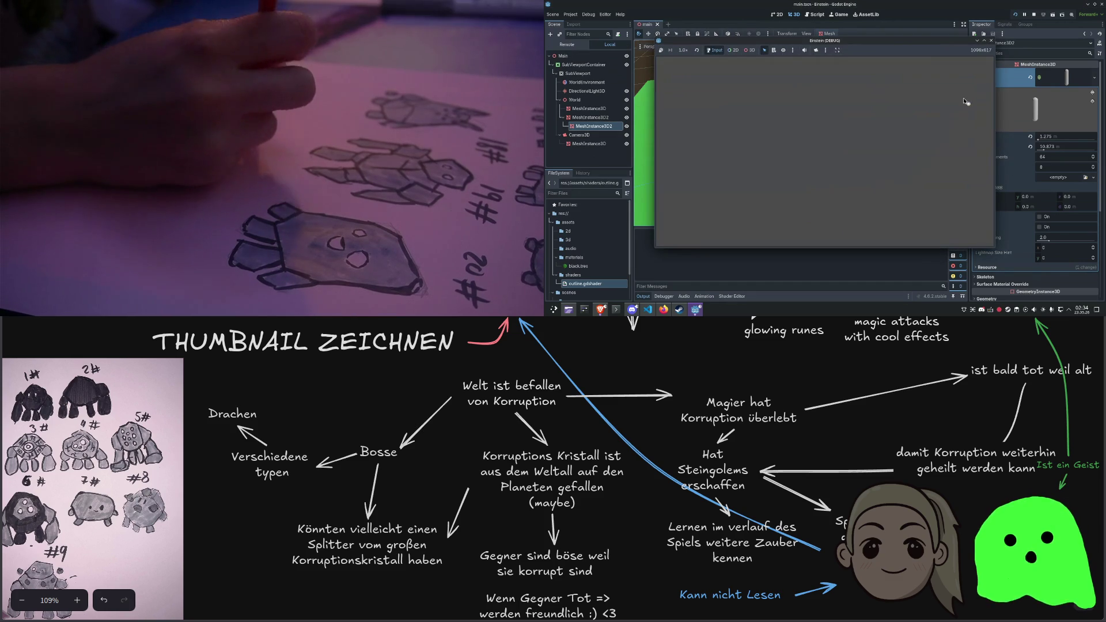
click(990, 41)
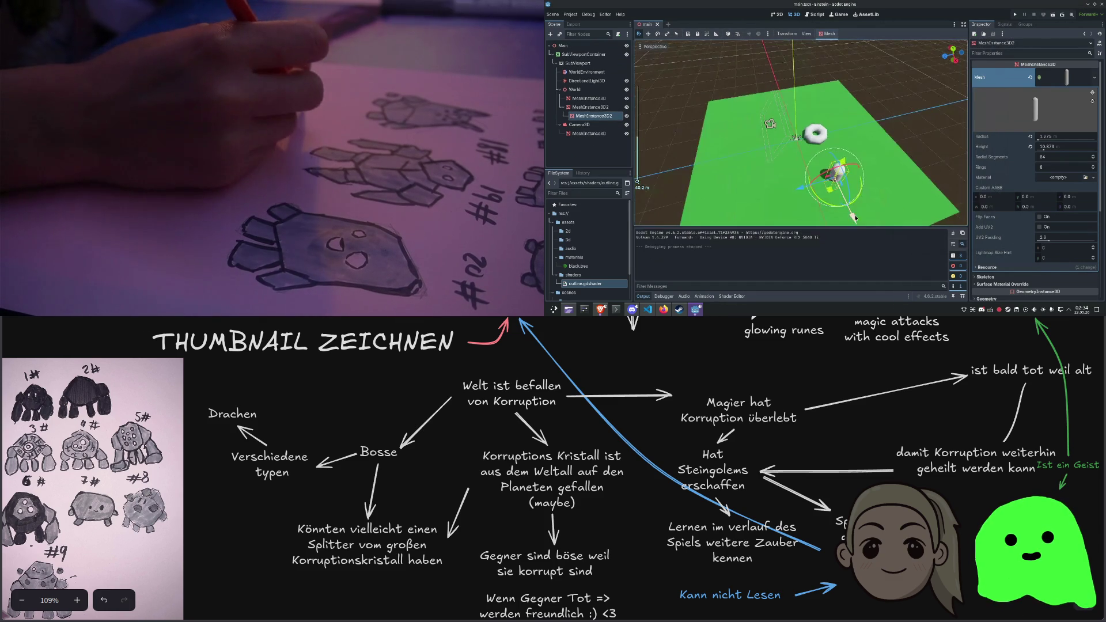
key(Delete)
key(Return)
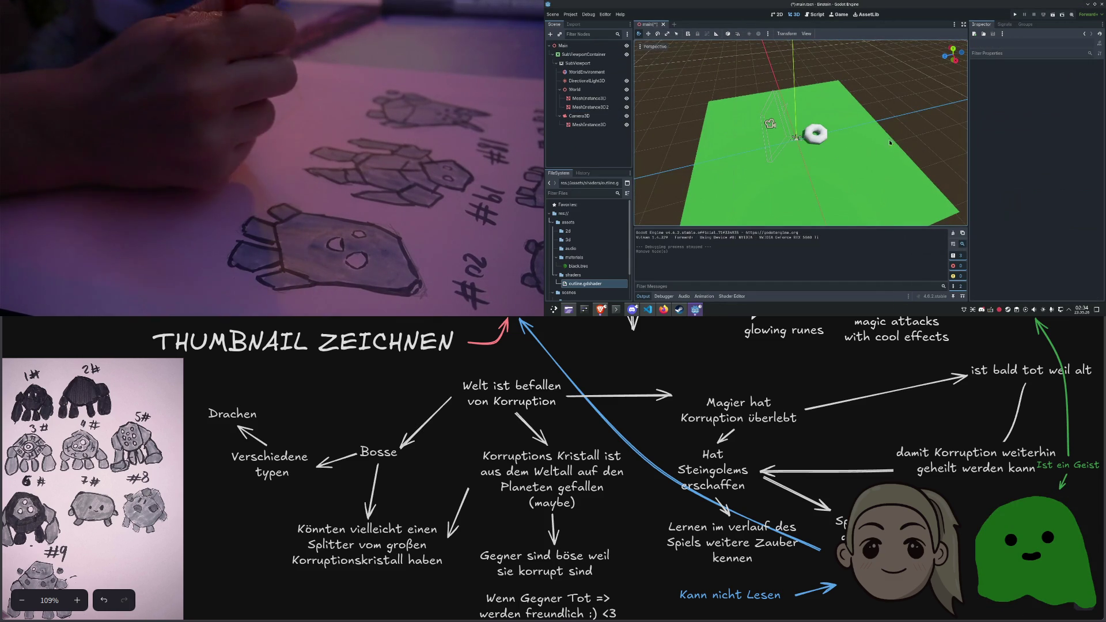
Lower the SubViewportContainer's Stretch Shrink from 20 to 4, then to 3
scroll(813, 135, up, 8)
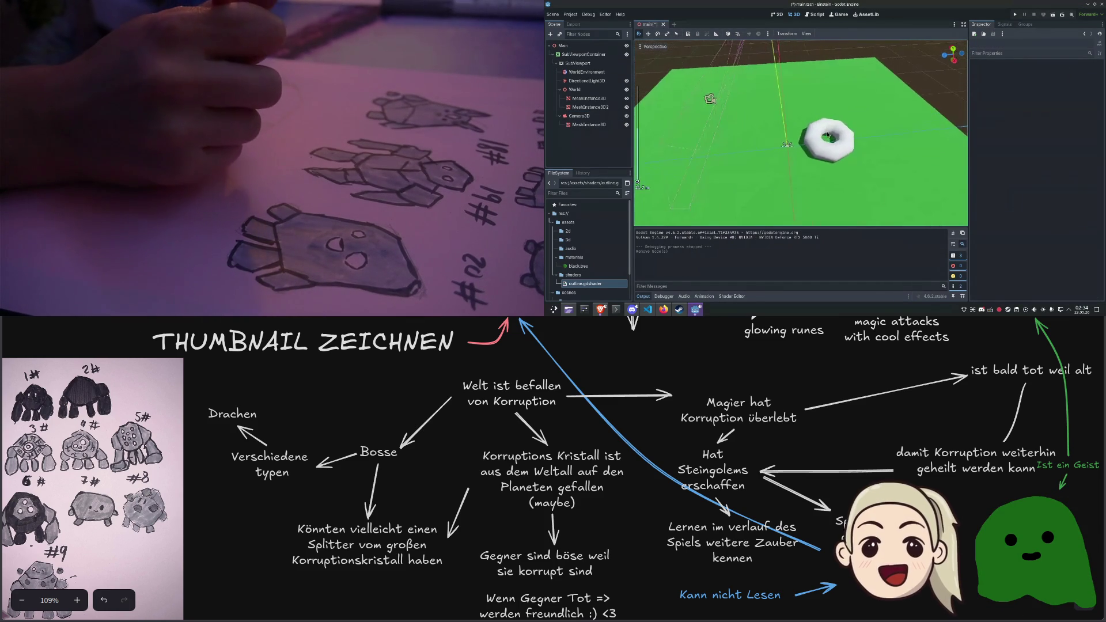
click(743, 89)
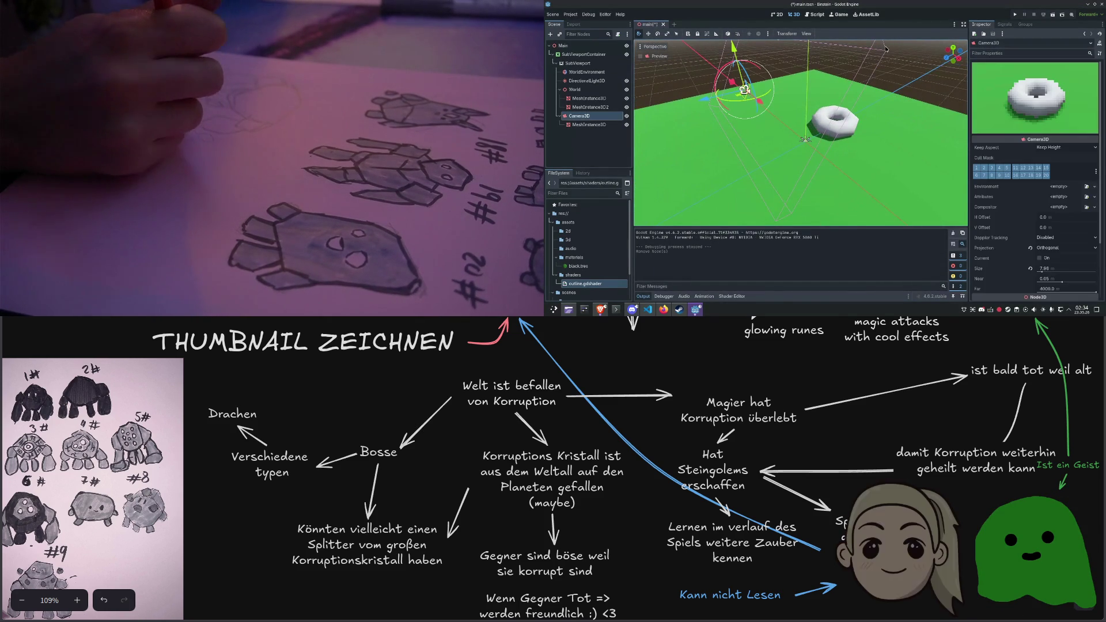
click(583, 54)
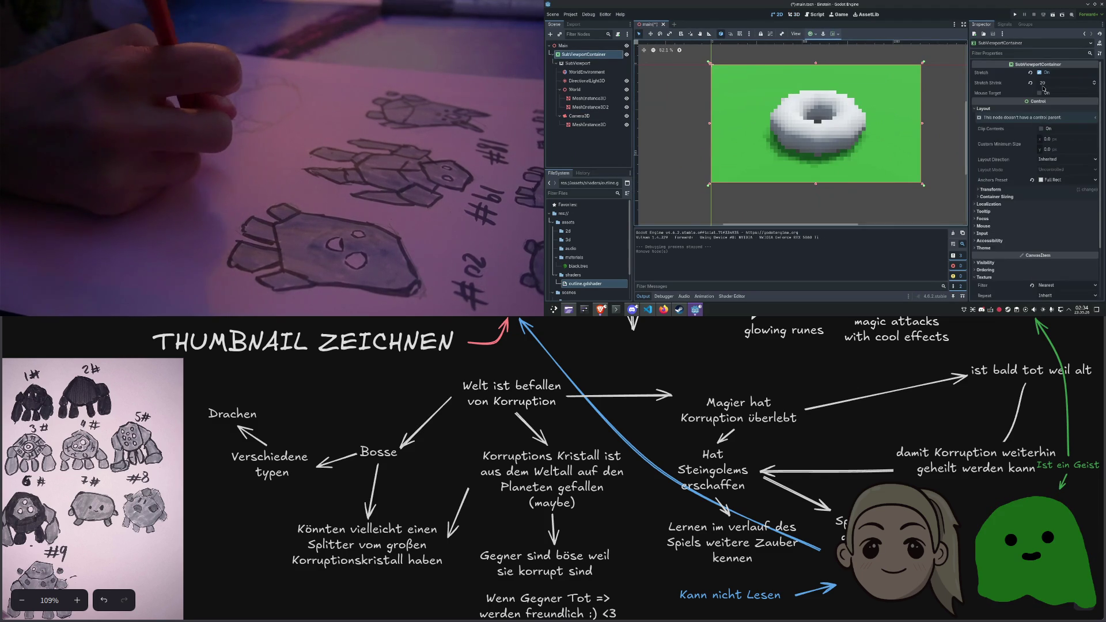
text(4)
key(Return)
text(3)
key(Return)
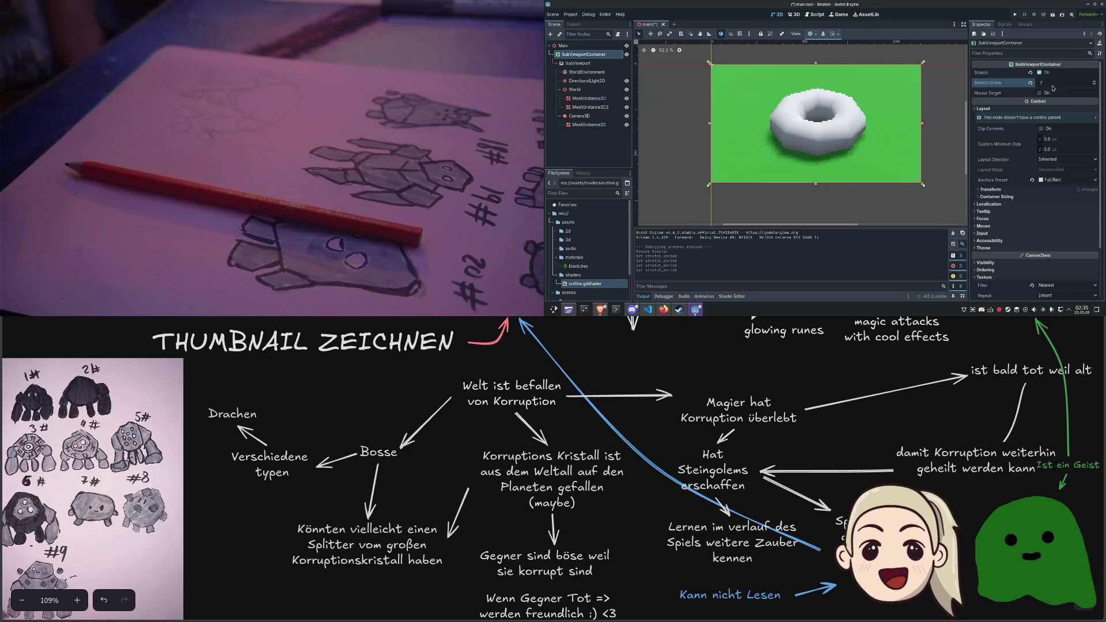
scroll(1052, 88, up, 2)
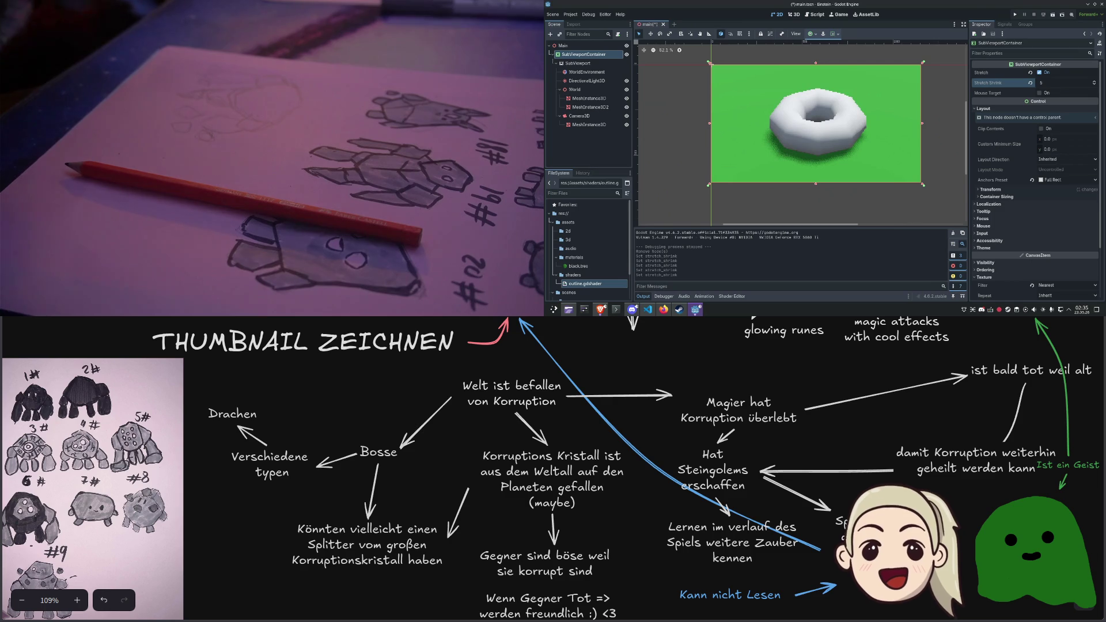
mouse_move(598, 311)
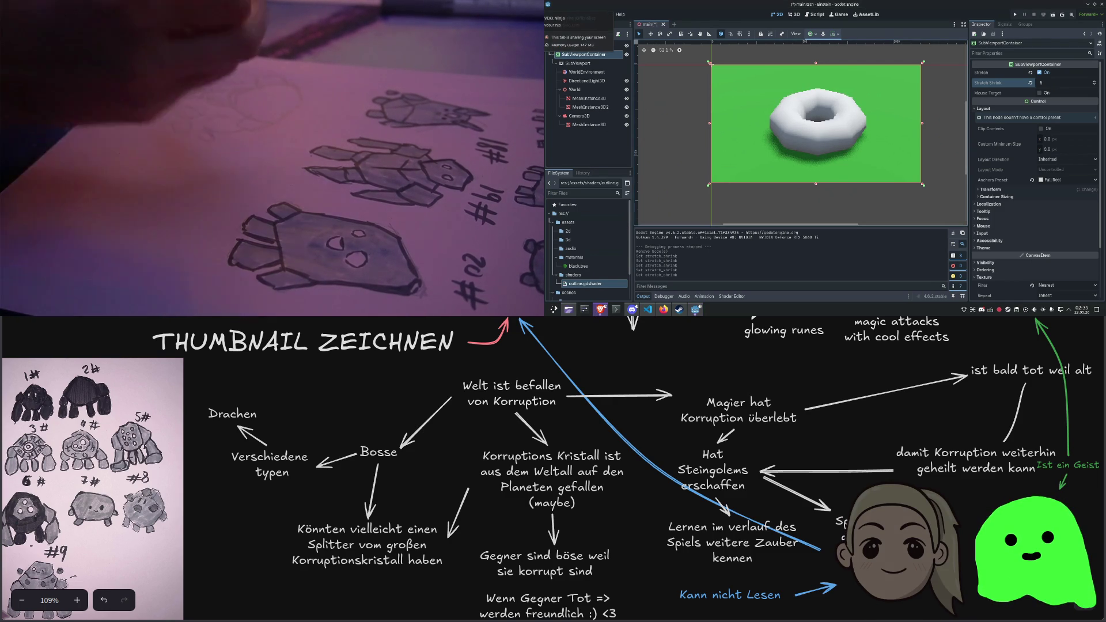
key(alt+Tab)
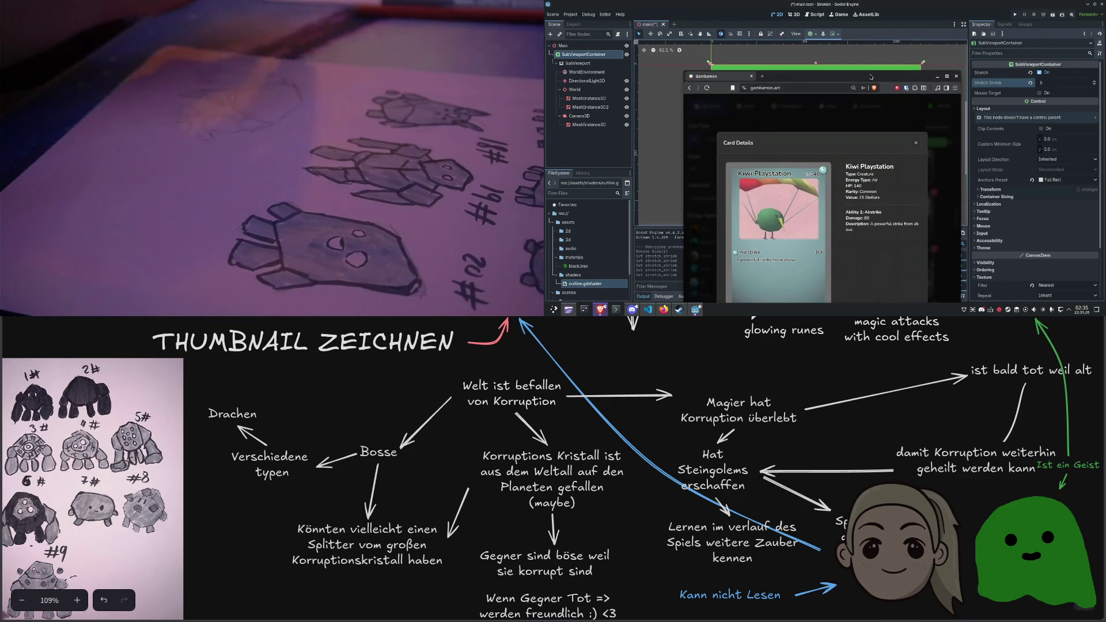
double_click(871, 74)
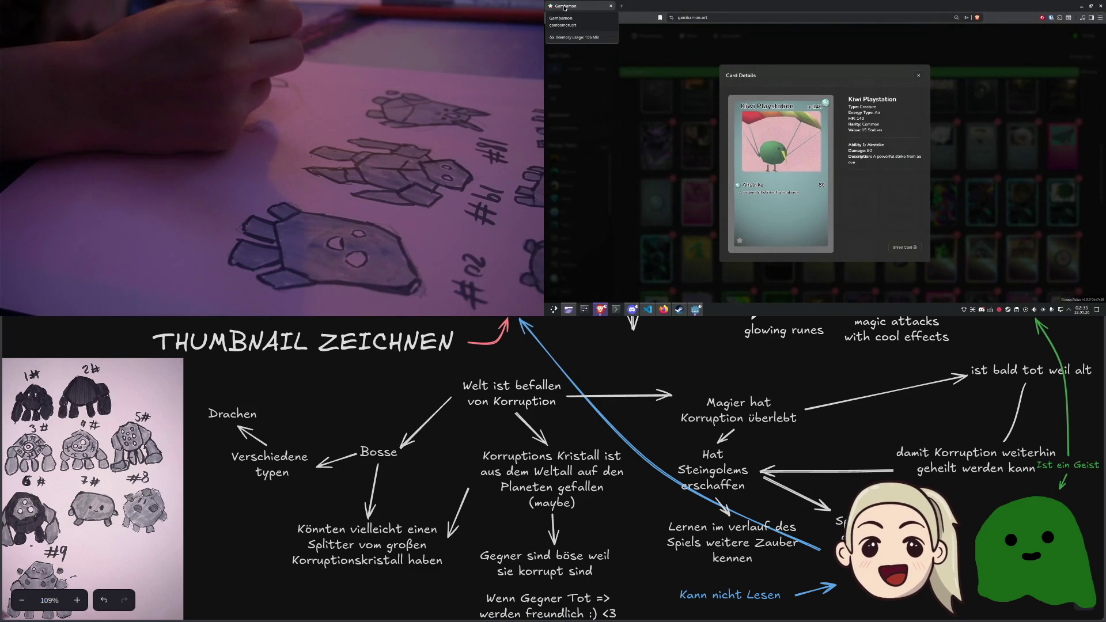
key(alt+Tab)
drag(887, 128, 889, 134)
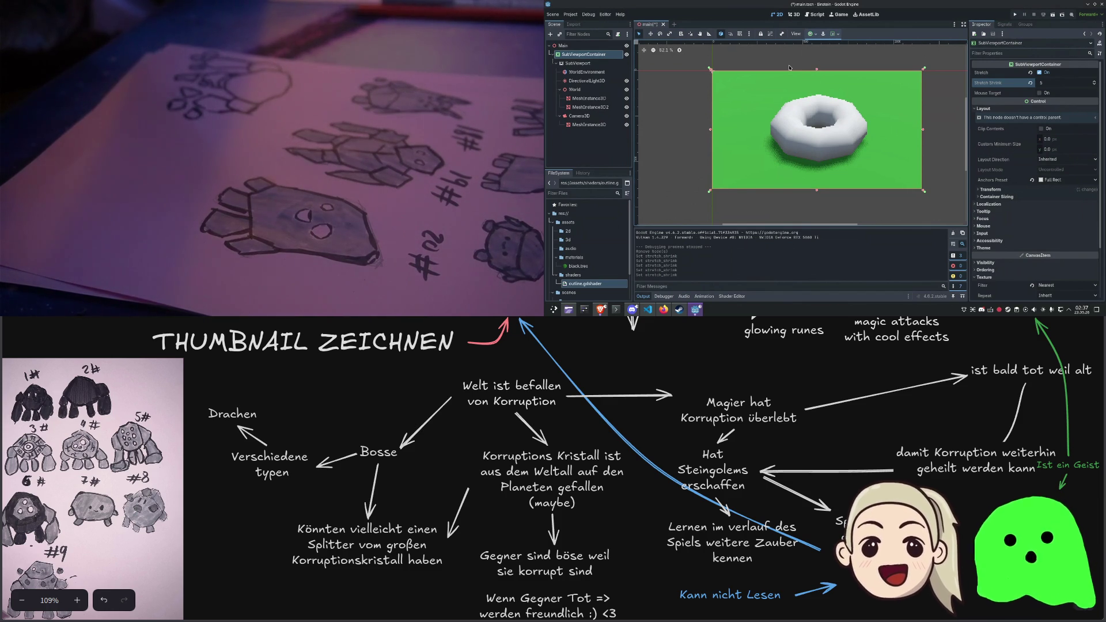
Click empty space in the 2D viewport to deselect SubViewportContainer
click(798, 64)
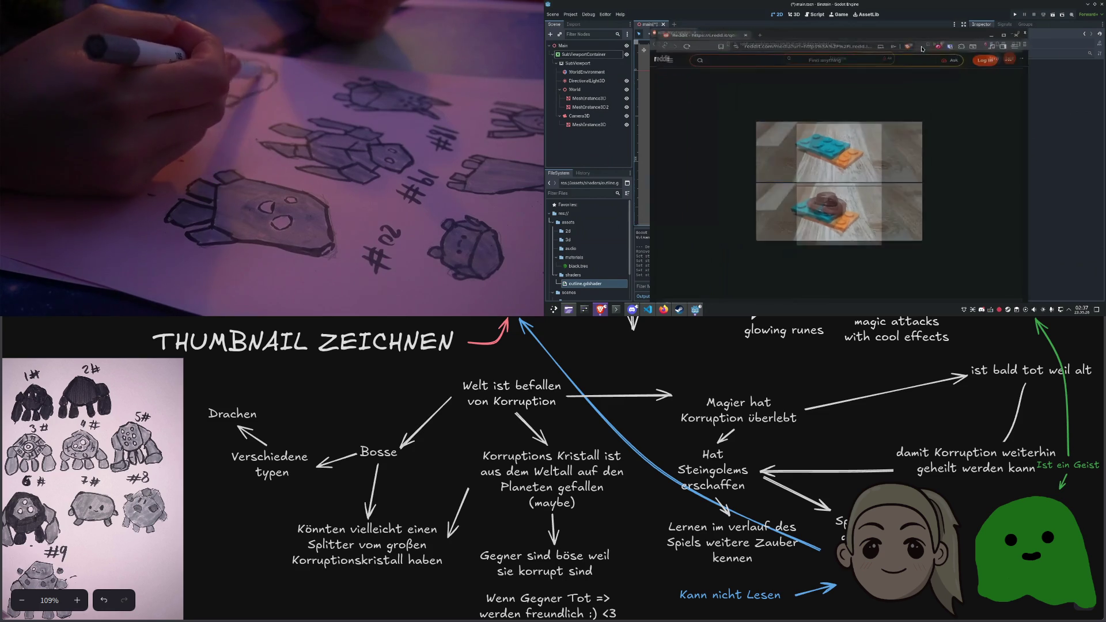
Zoom in on the Reddit Lego-brick image, then switch back to the Godot editor
key(ctrl+plus)
key(ctrl+plus)
key(ctrl+plus)
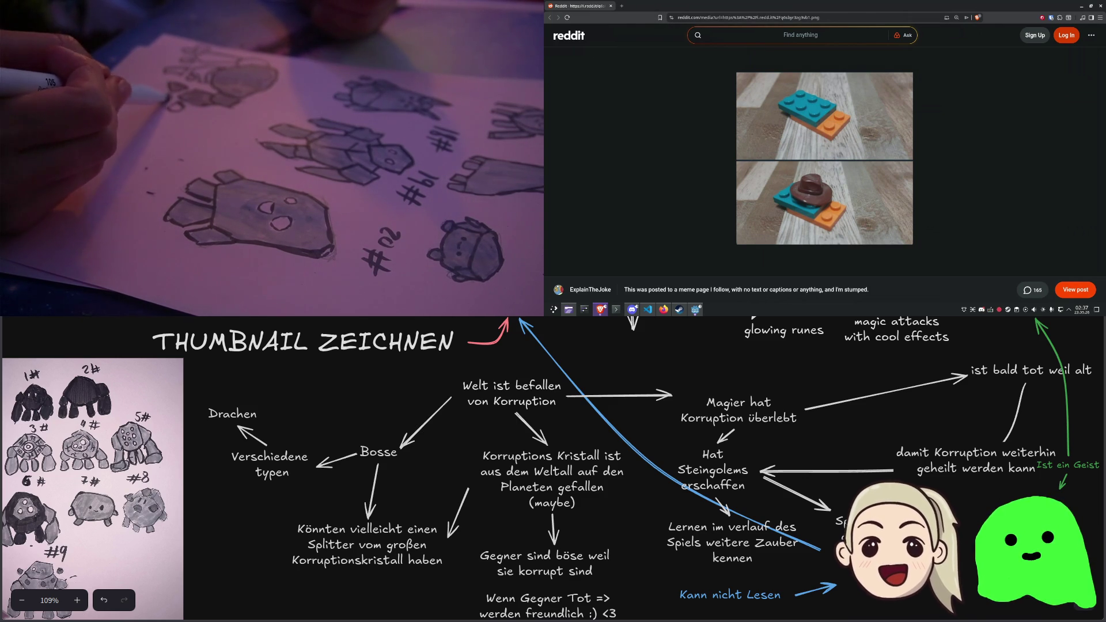
key(alt+Tab)
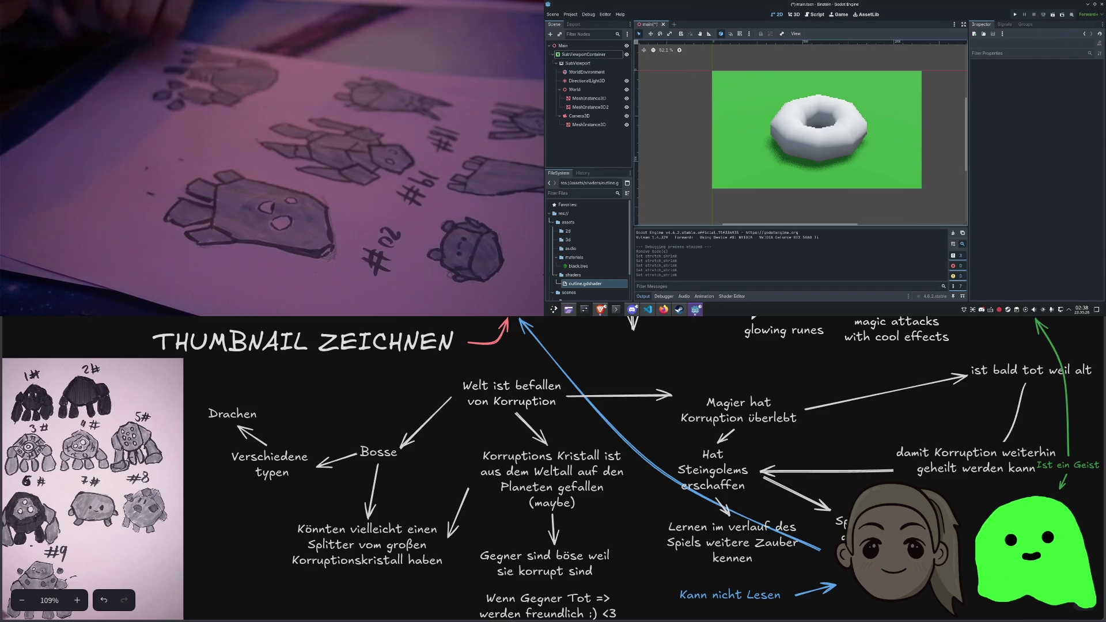
Select the MeshInstance3D under Camera3D and zoom out to see the donut on the green plane
click(603, 125)
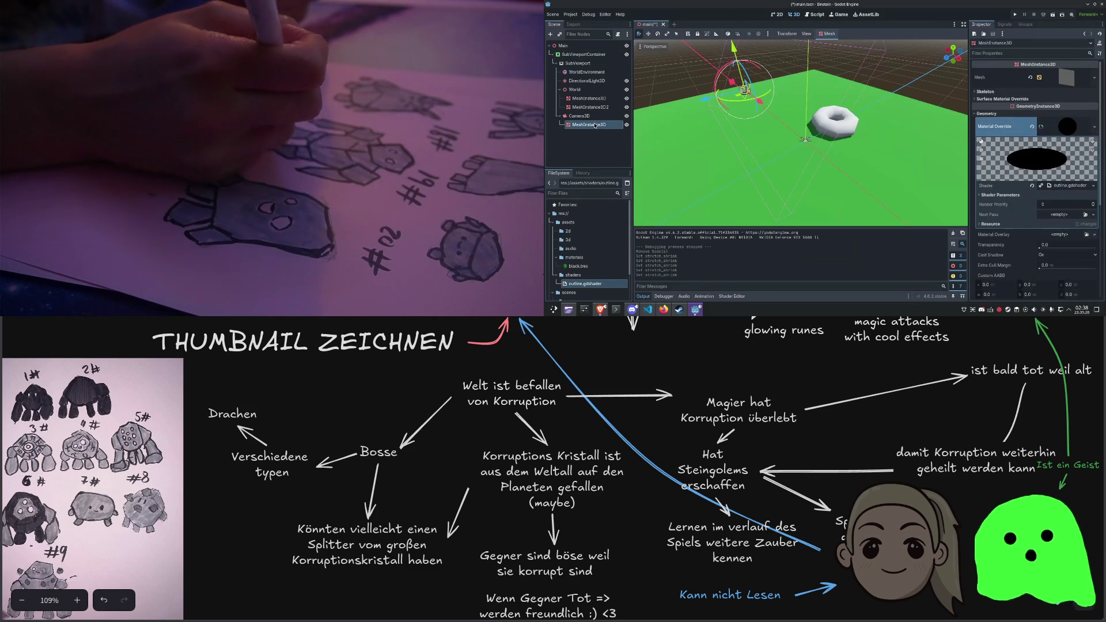
scroll(890, 113, down, 5)
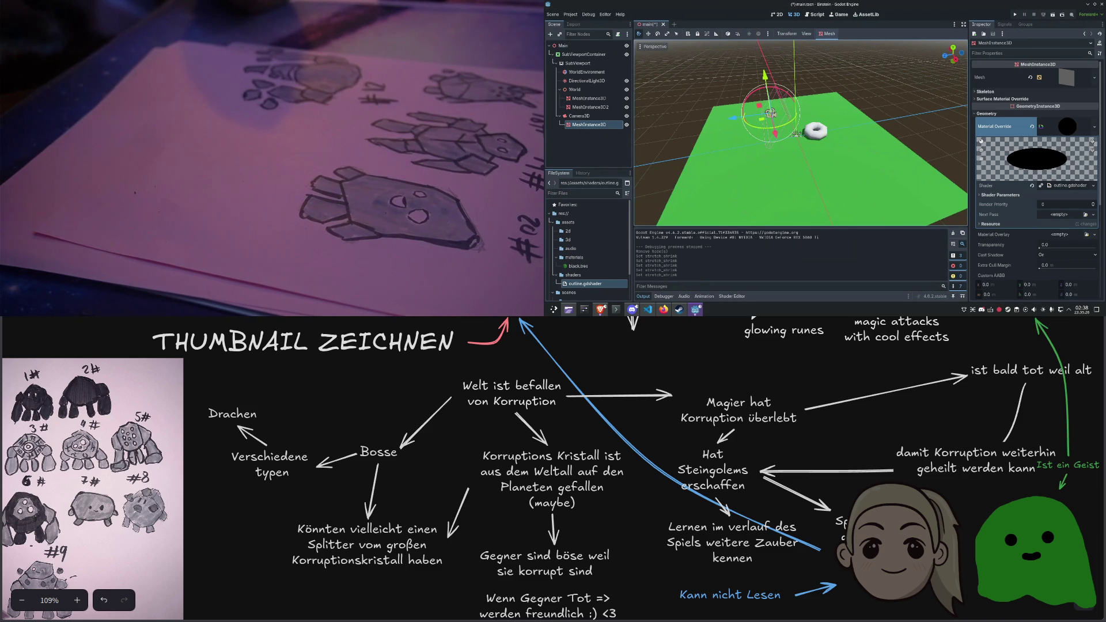
Set the camera's plane mesh size to 2 by 2 m
click(1070, 80)
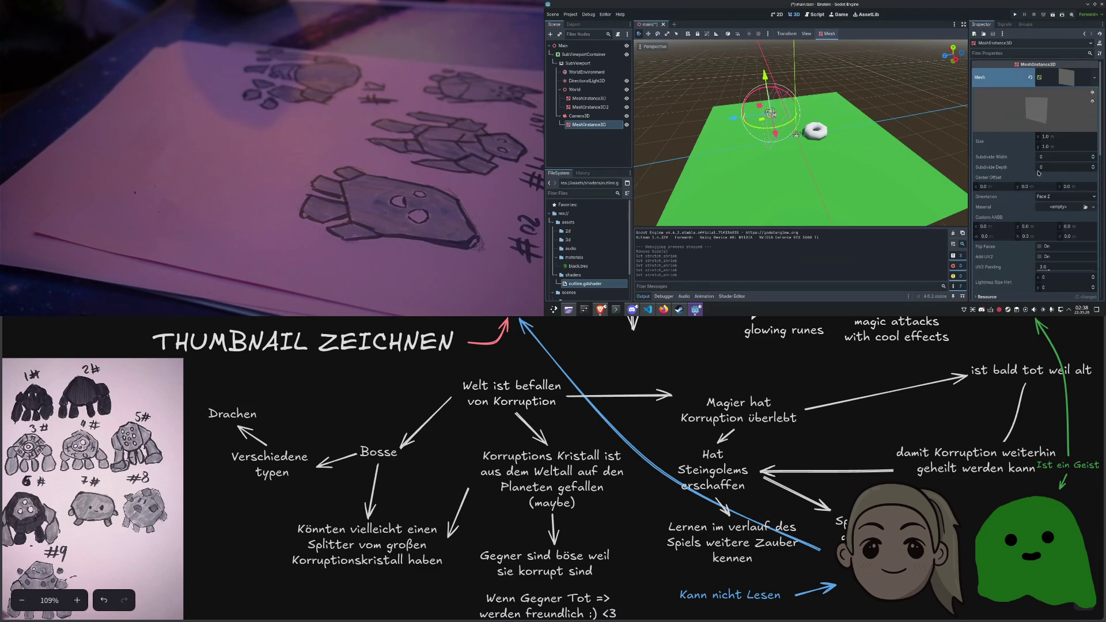
key(Tab)
text(2)
key(Tab)
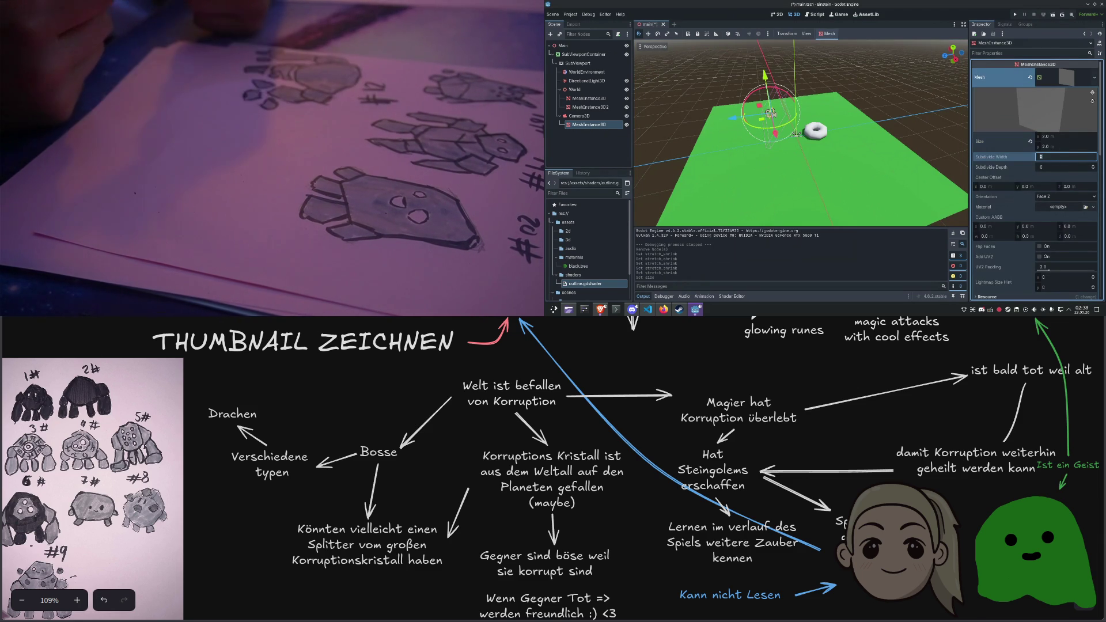
key(BackSpace)
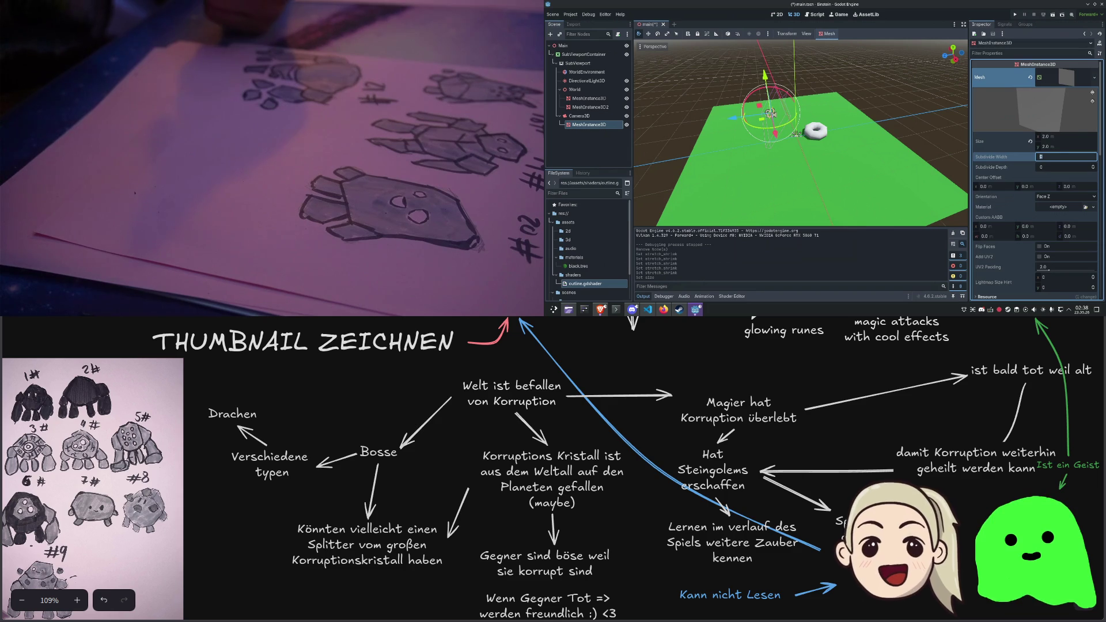
click(830, 128)
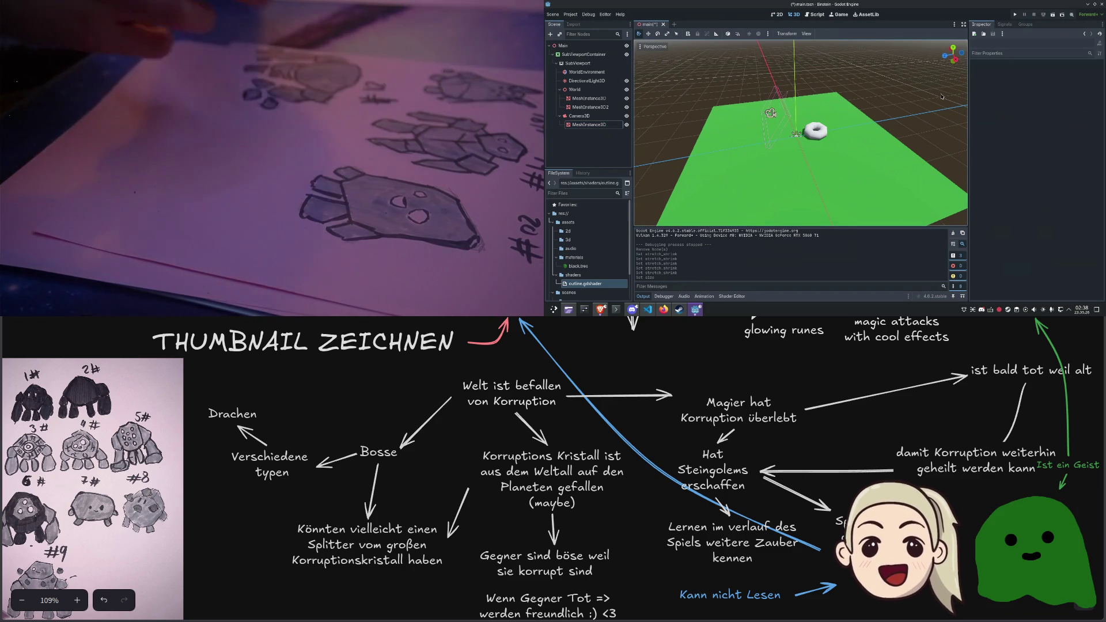
click(790, 129)
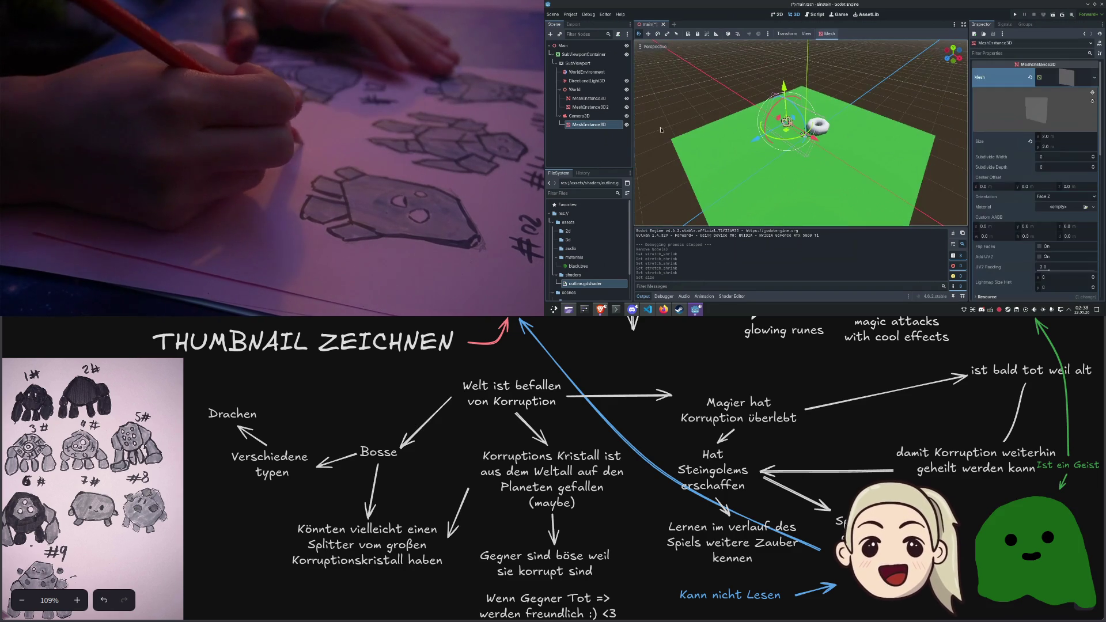
Assign the plane mesh a new ShaderMaterial using outline.gdshader
click(1064, 210)
click(1070, 240)
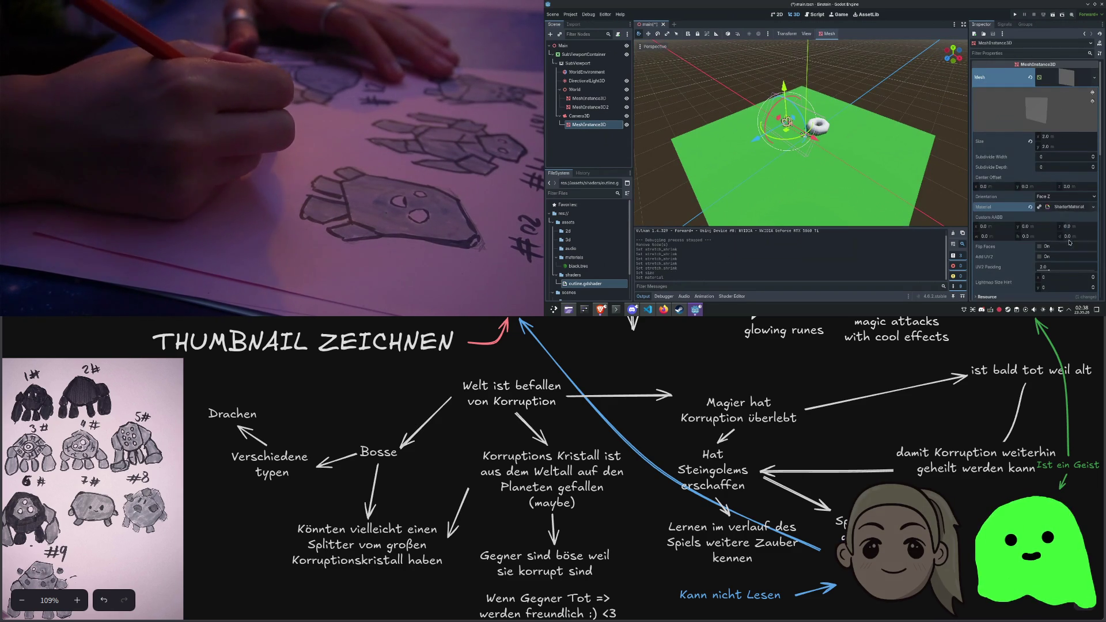
scroll(1051, 261, down, 2)
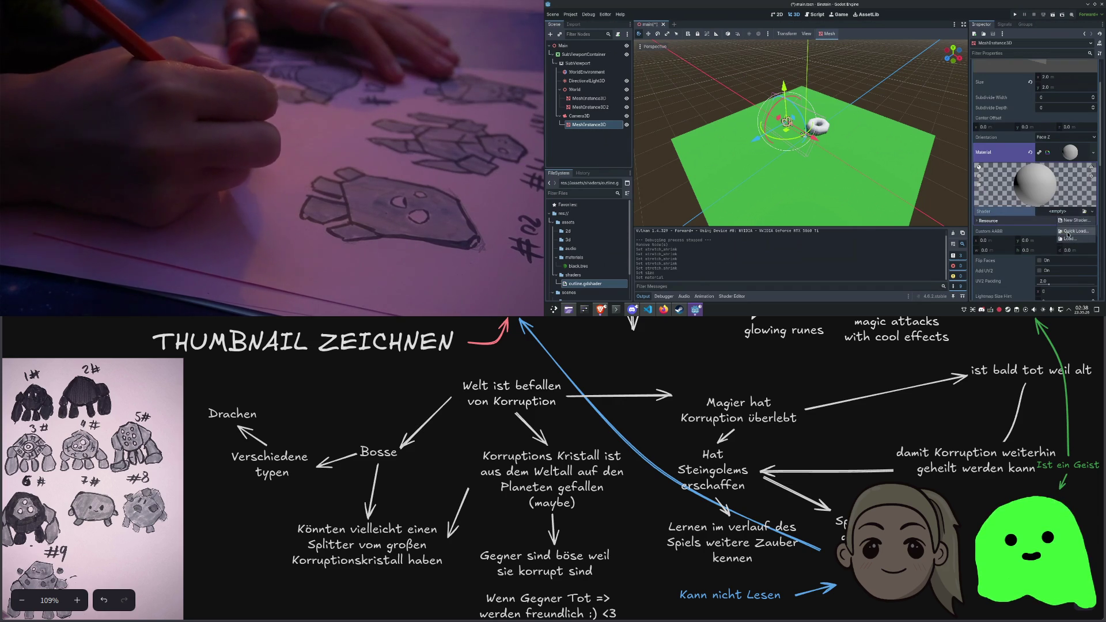
click(1067, 231)
double_click(774, 86)
drag(947, 87, 895, 97)
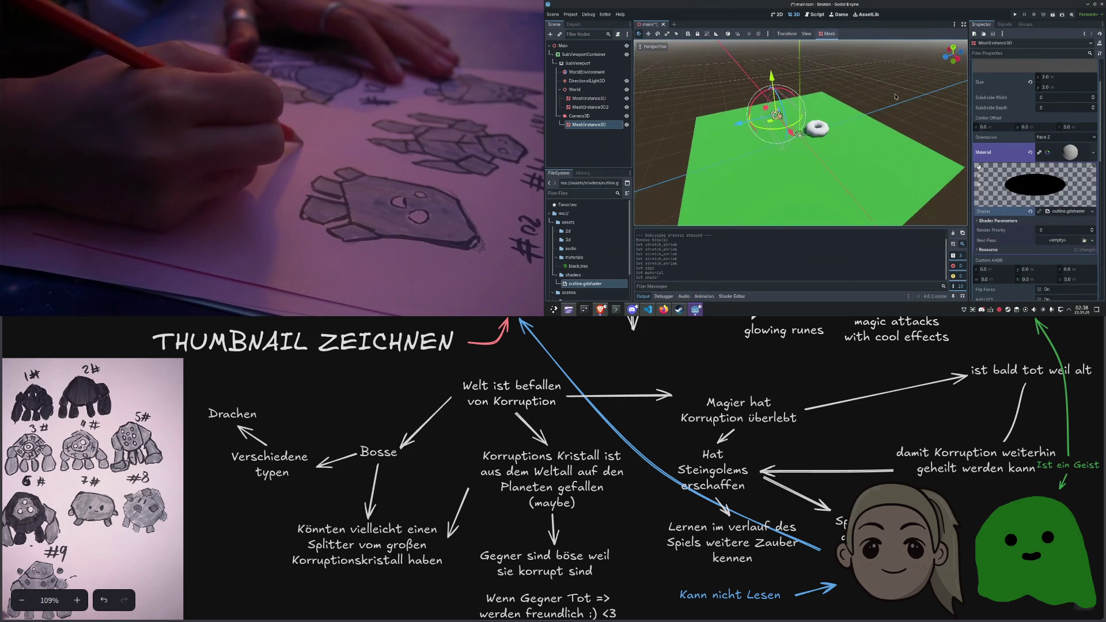
Save the scene and run the game to test the outline material
click(1092, 153)
key(Escape)
key(F5)
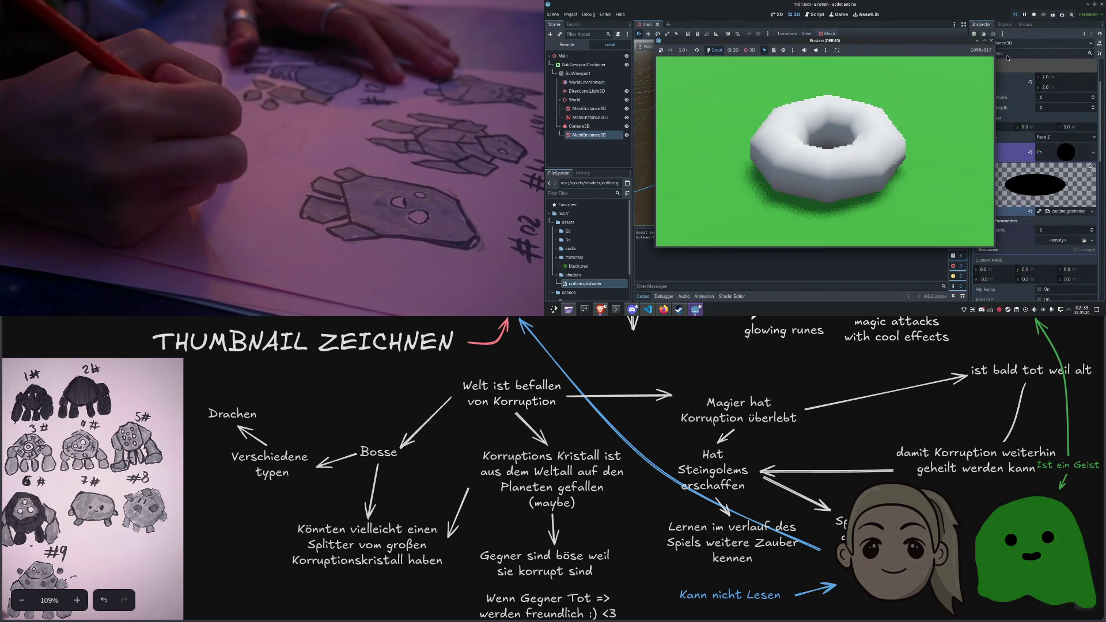
Stop the test run and enable Flip Faces on the plane mesh
click(991, 41)
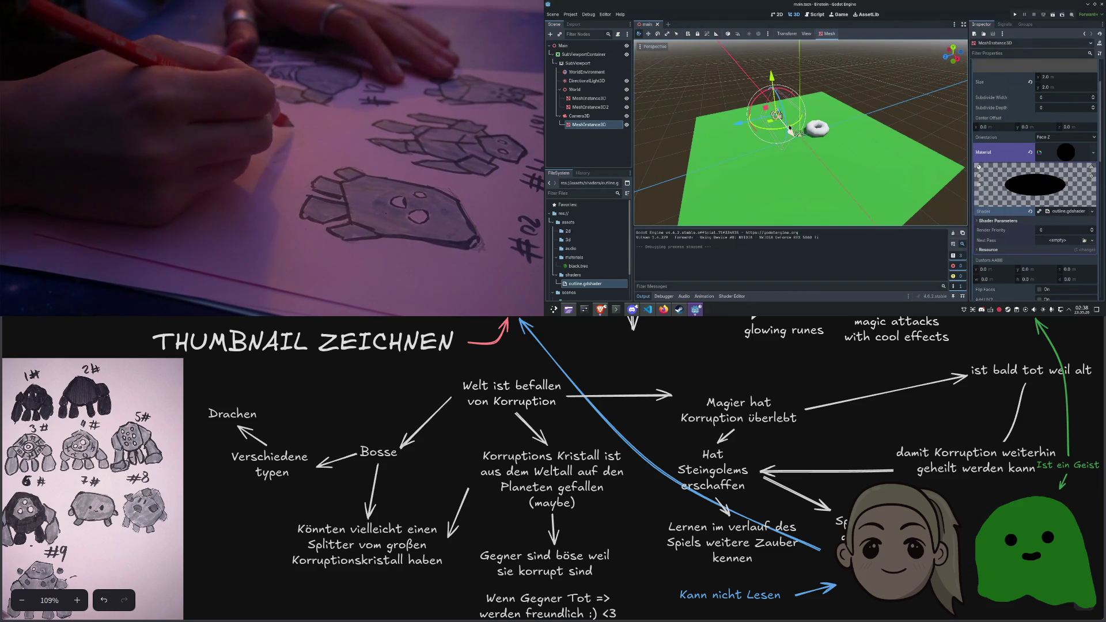
scroll(1004, 111, up, 3)
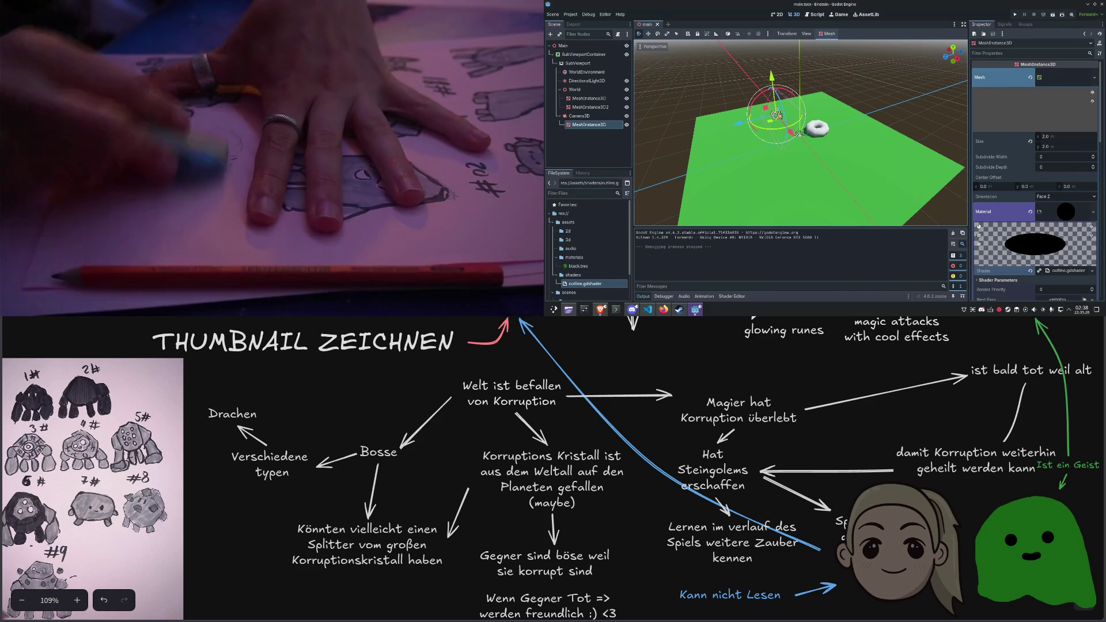
scroll(1063, 204, down, 3)
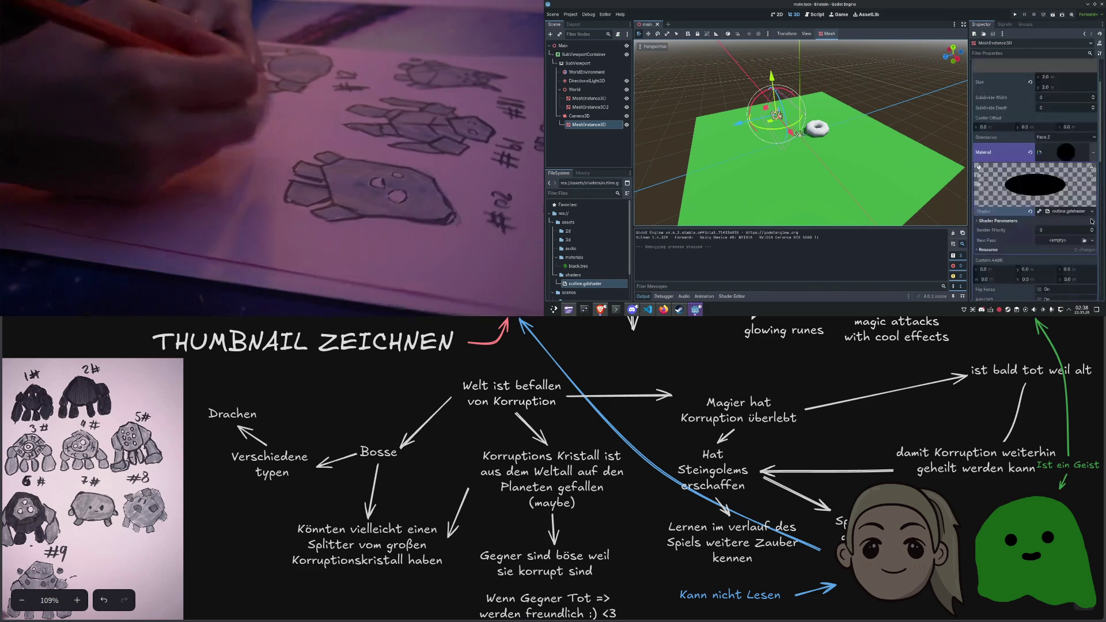
click(1039, 230)
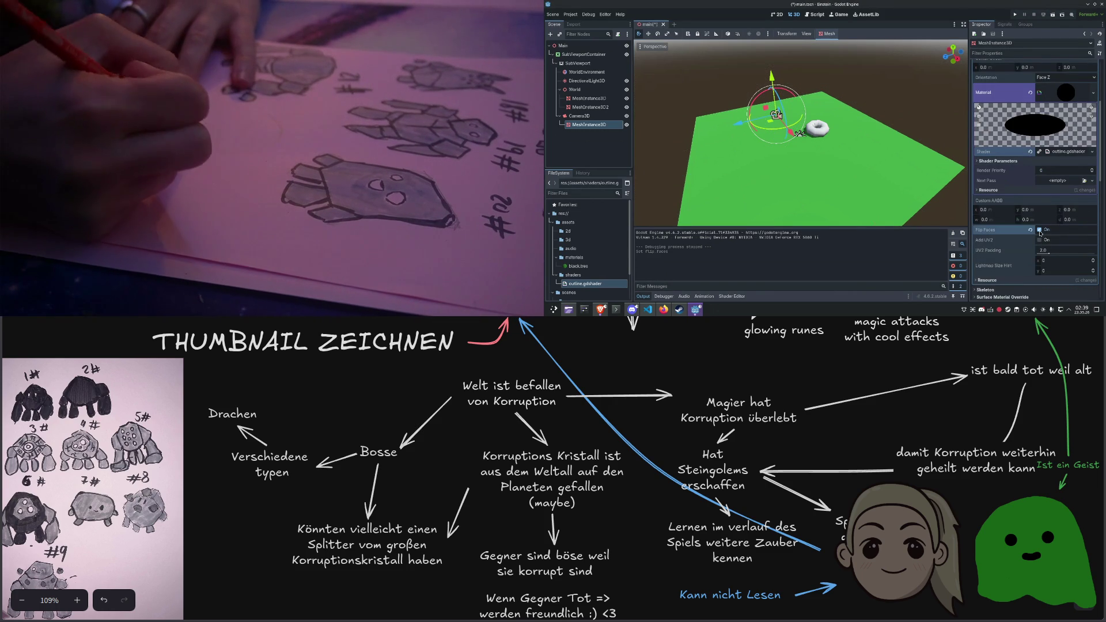
Toggle Flip Faces again and orbit the view to look down on the donut
click(1039, 230)
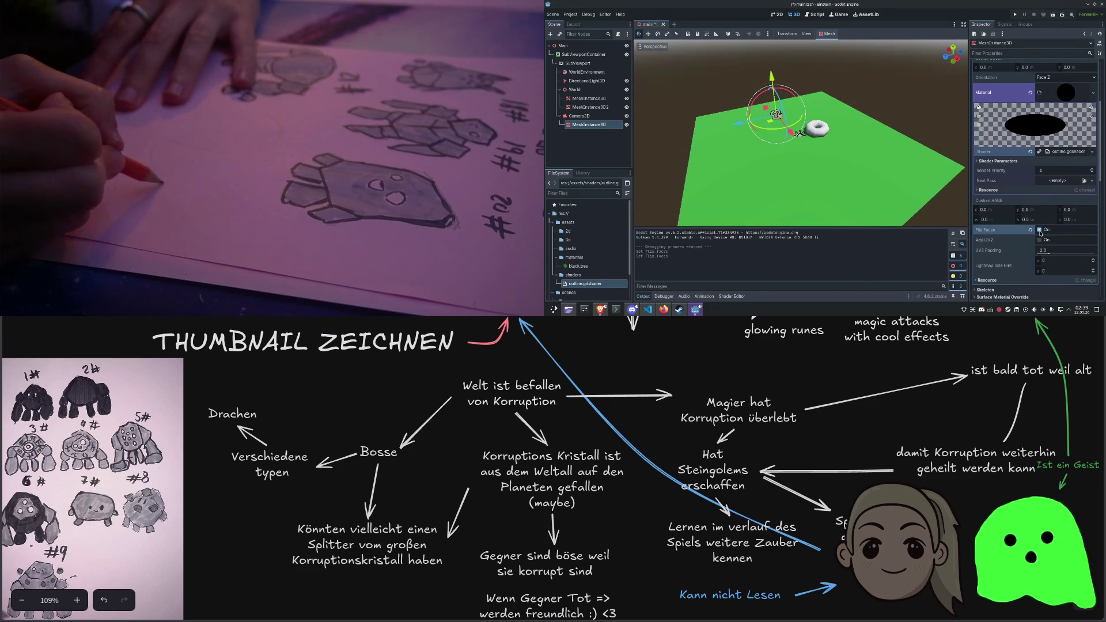
scroll(844, 146, up, 5)
scroll(844, 146, down, 2)
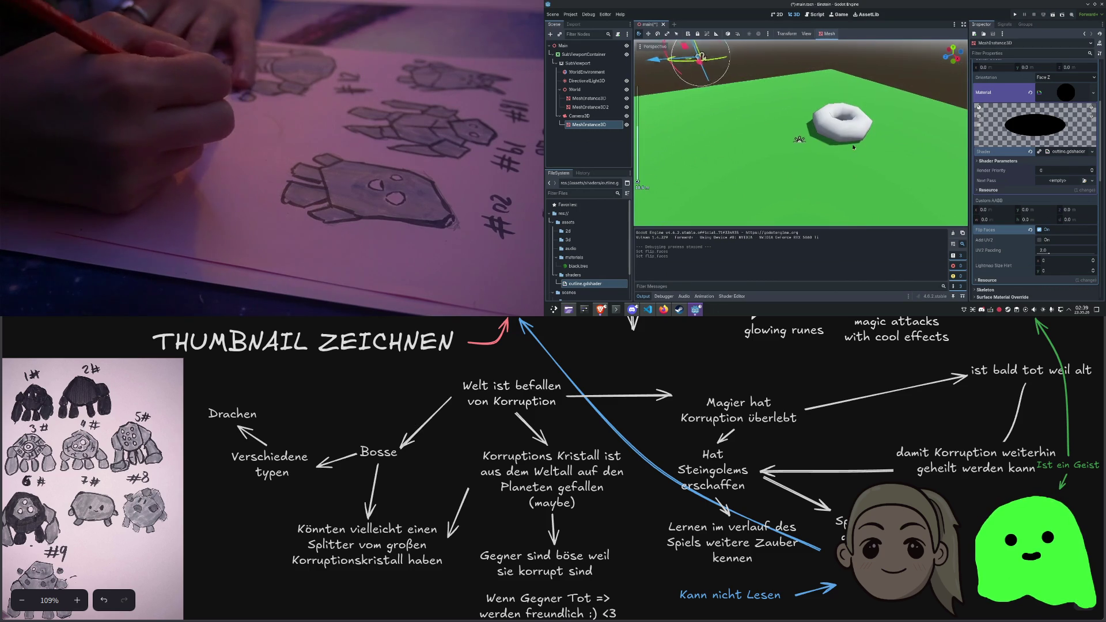
drag(852, 148, 872, 166)
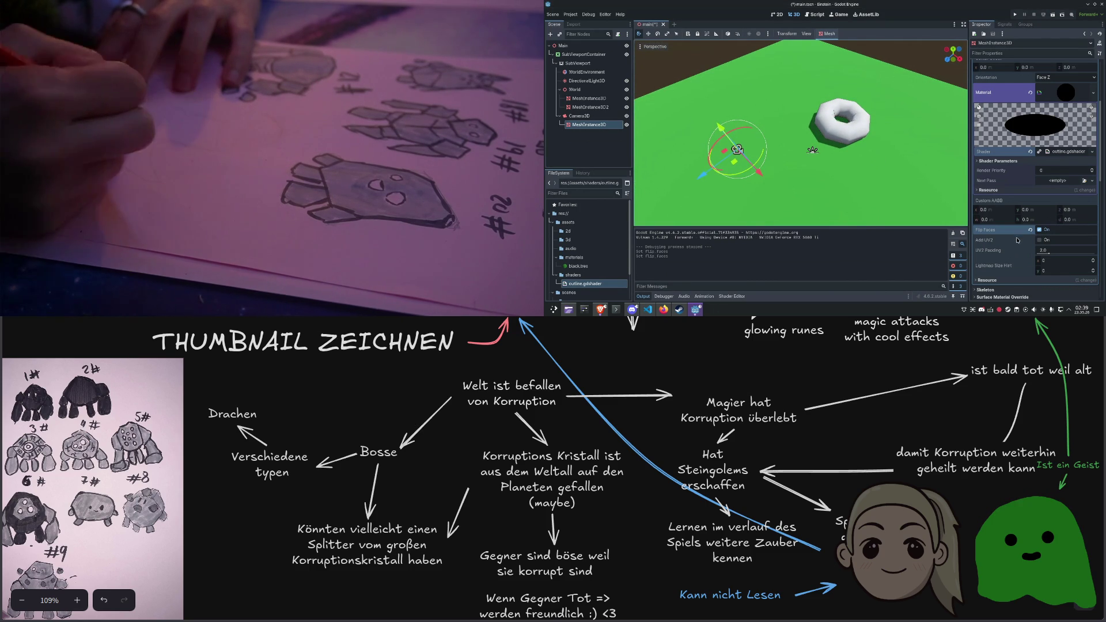
scroll(1016, 236, down, 1)
Set the mesh's Lightmap Size Hint to 12 by 12, then select the donut mesh
drag(1065, 230, 1067, 236)
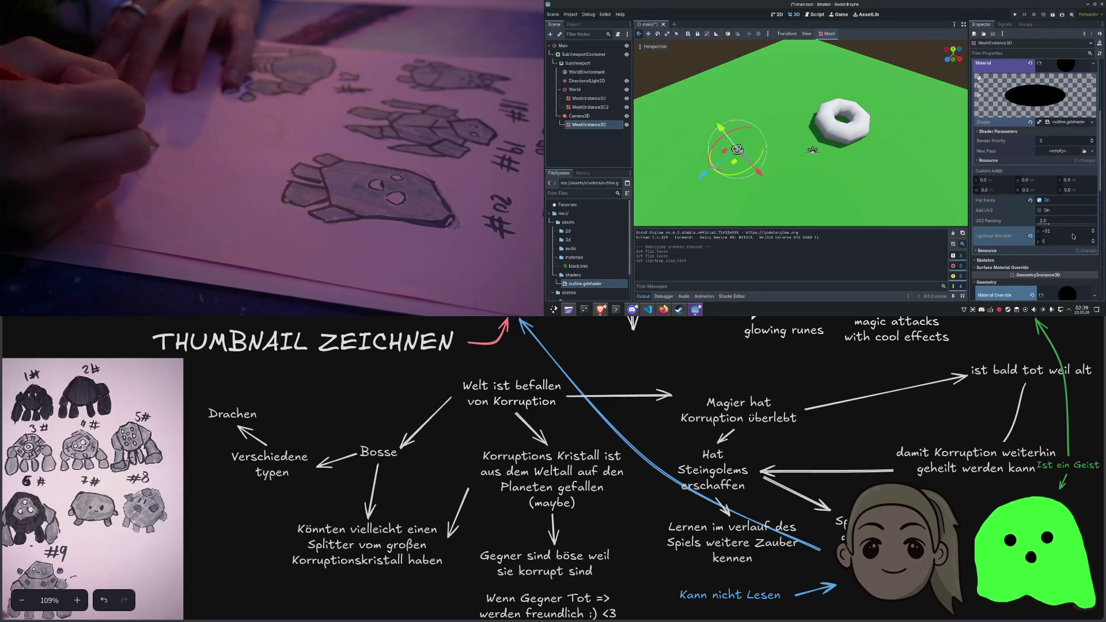
text(12)
click(1054, 242)
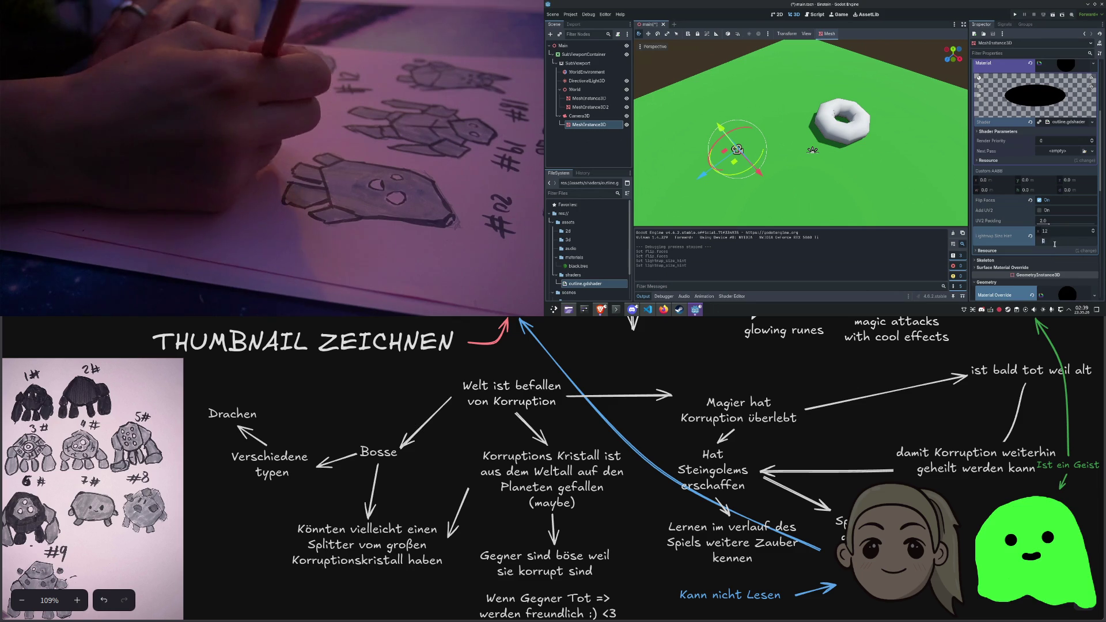
text(12)
key(Tab)
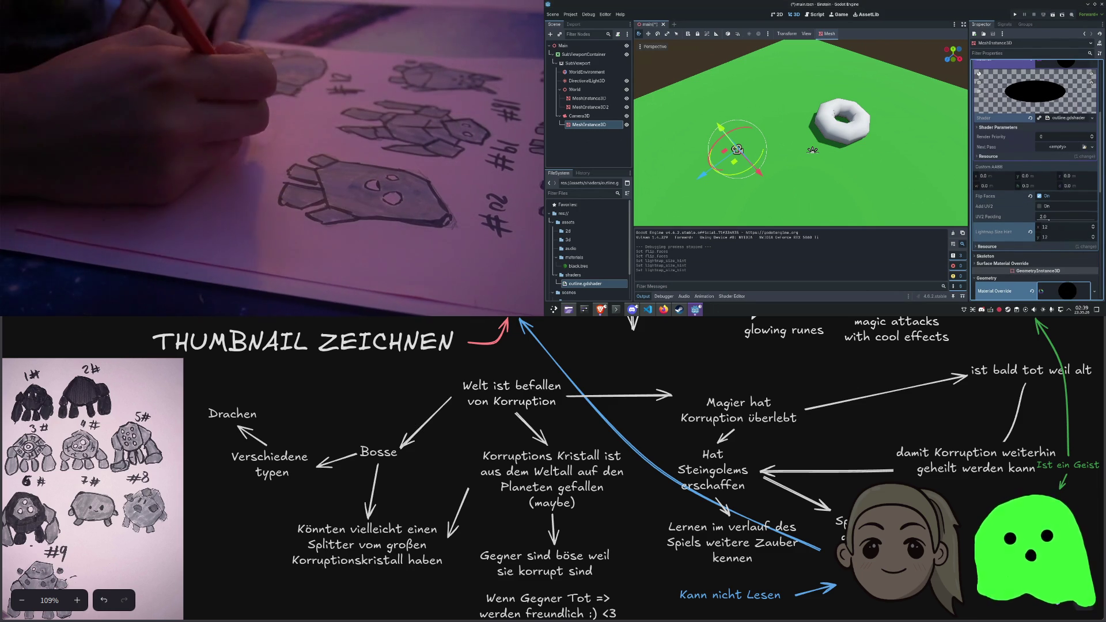
scroll(1037, 201, down, 3)
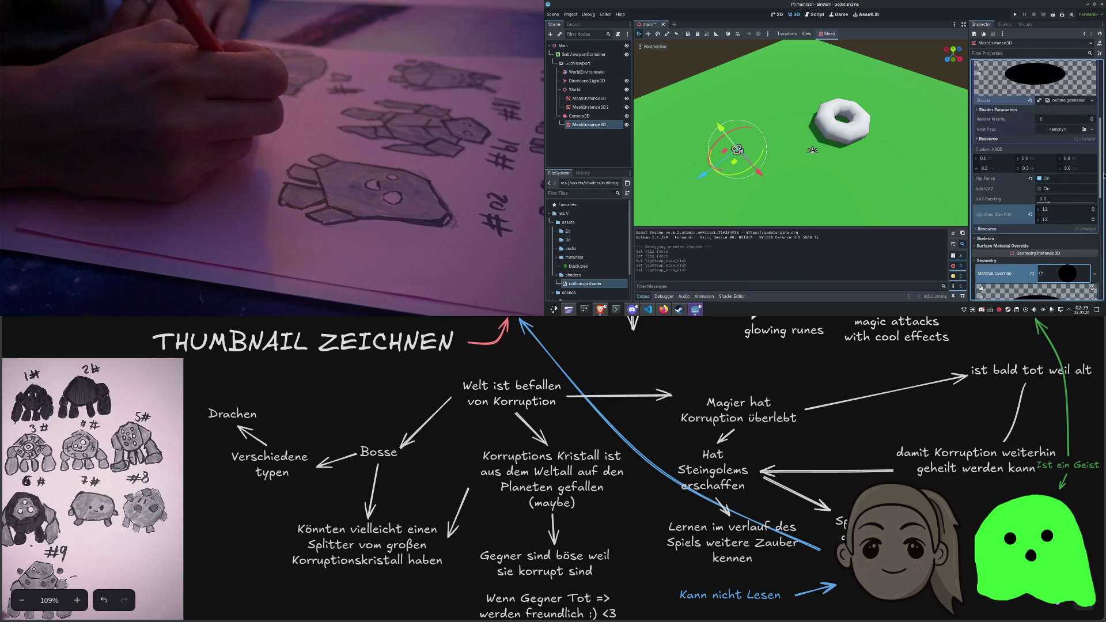
scroll(1037, 173, down, 5)
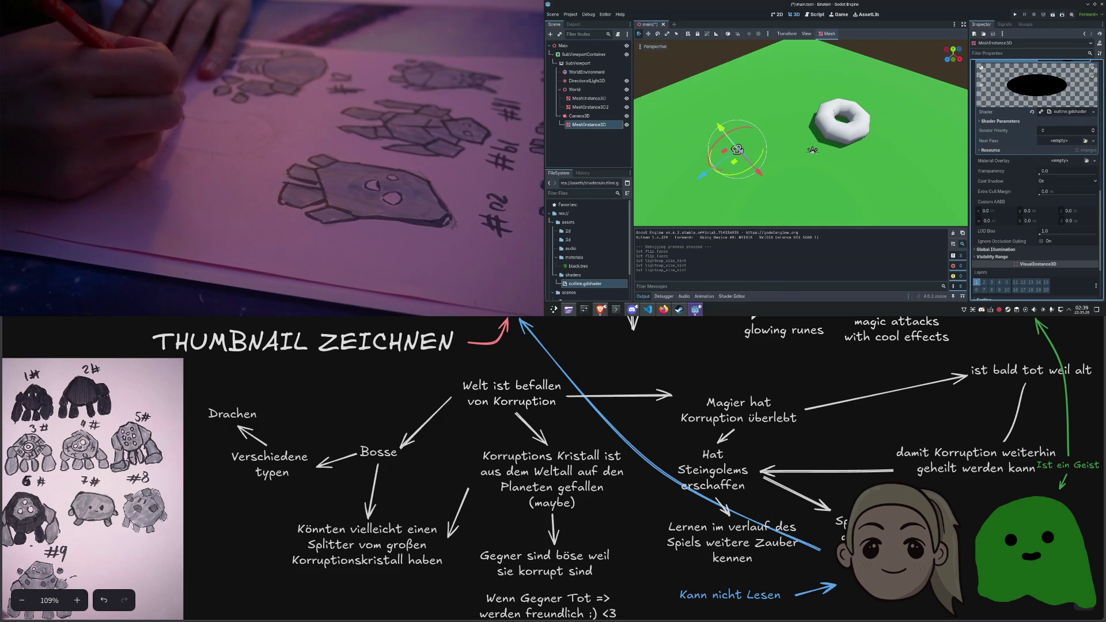
click(841, 118)
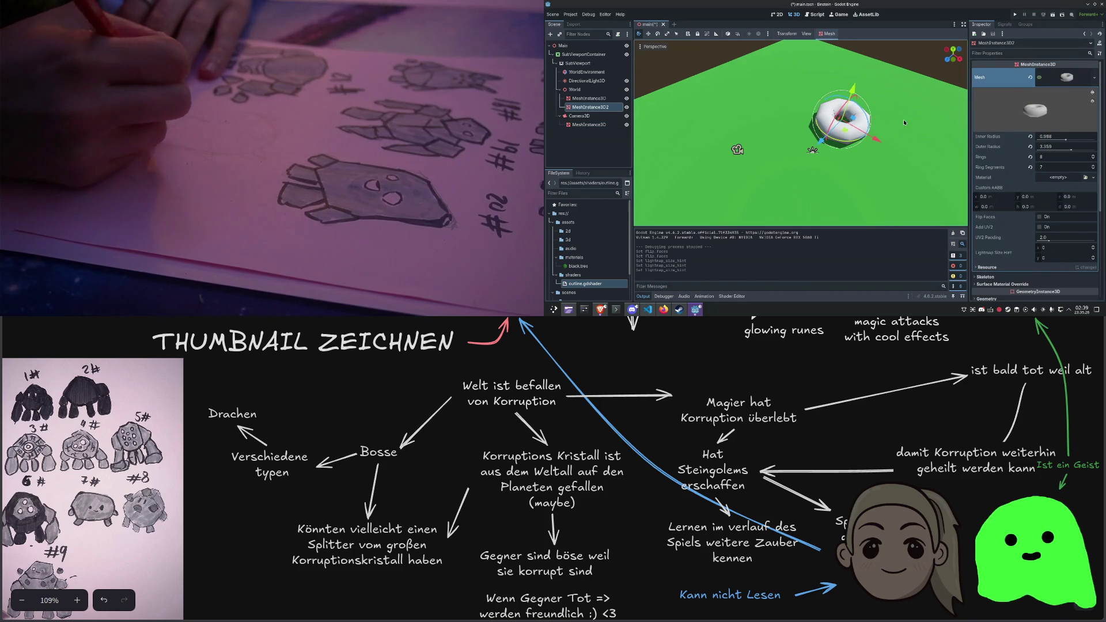
Save and run the scene with F5, close the debug window, and select Camera3D
key(F5)
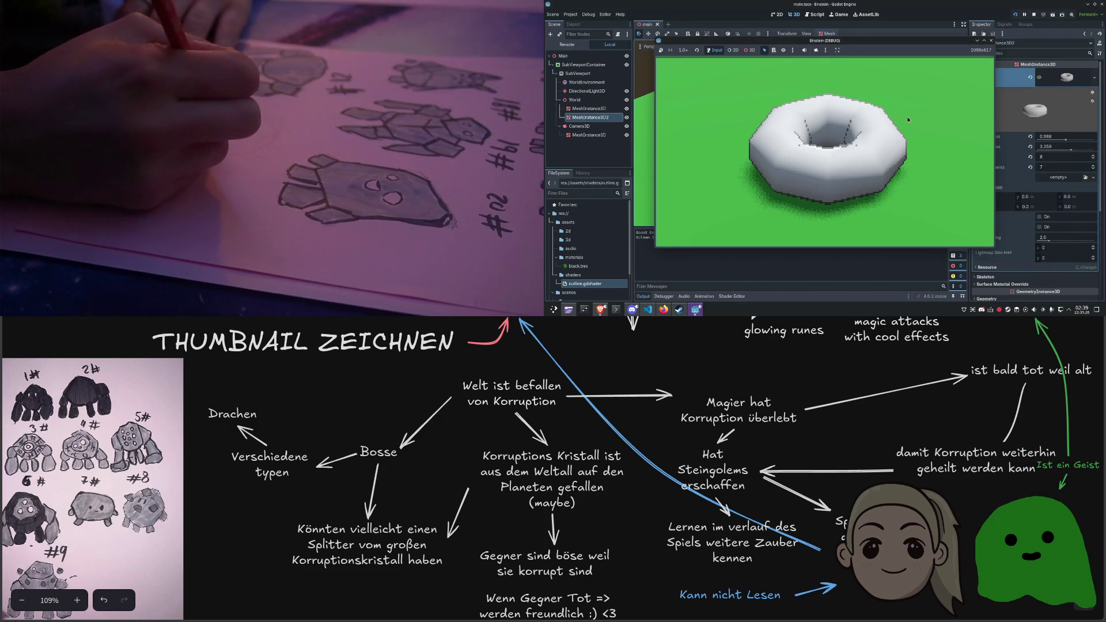
click(990, 43)
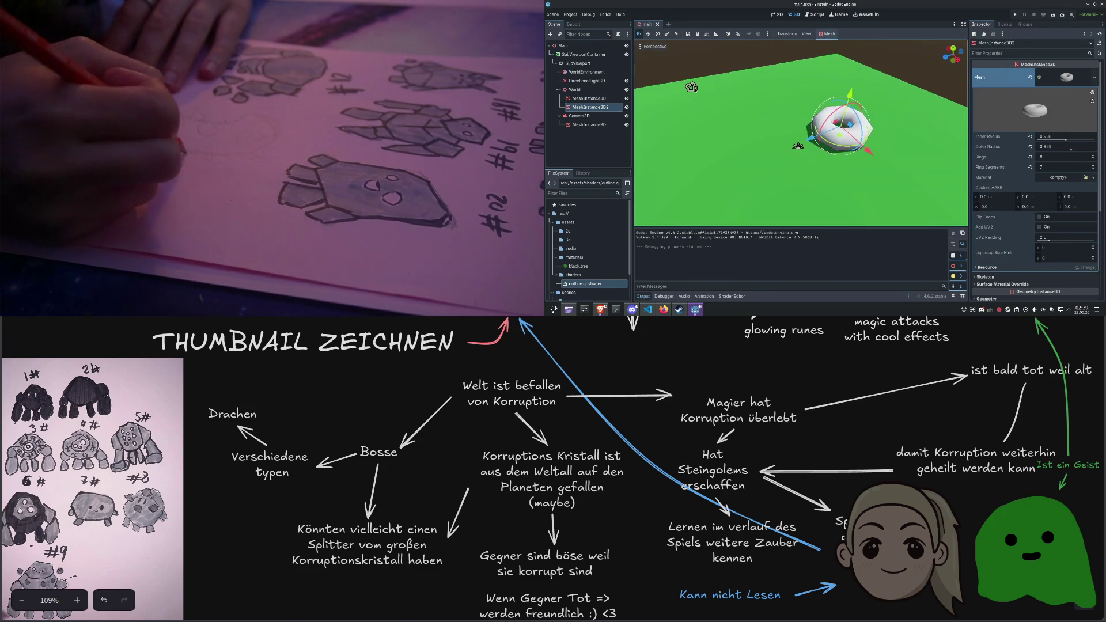
click(578, 115)
scroll(804, 117, down, 3)
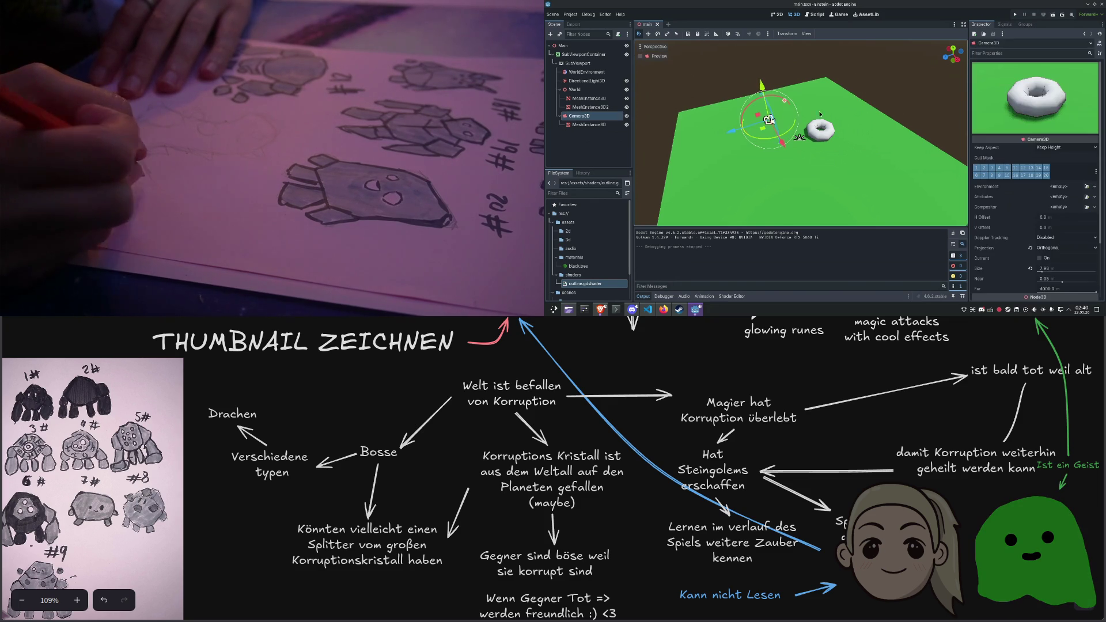
Toggle visibility of the camera-attached mesh while checking Camera3D and the plane
click(772, 126)
click(768, 120)
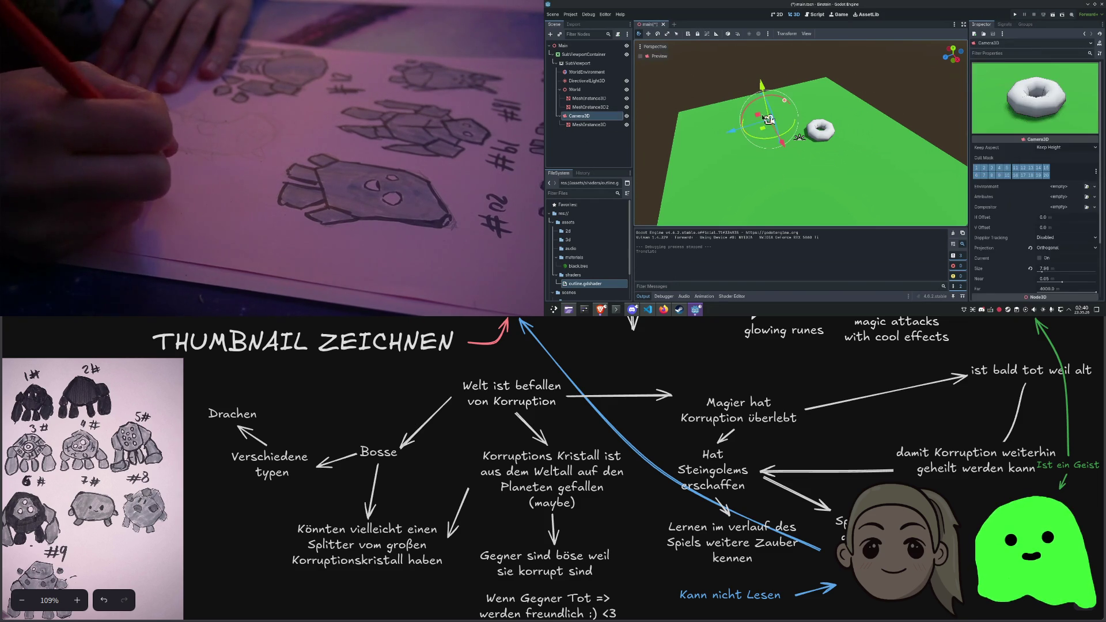
click(746, 95)
click(768, 120)
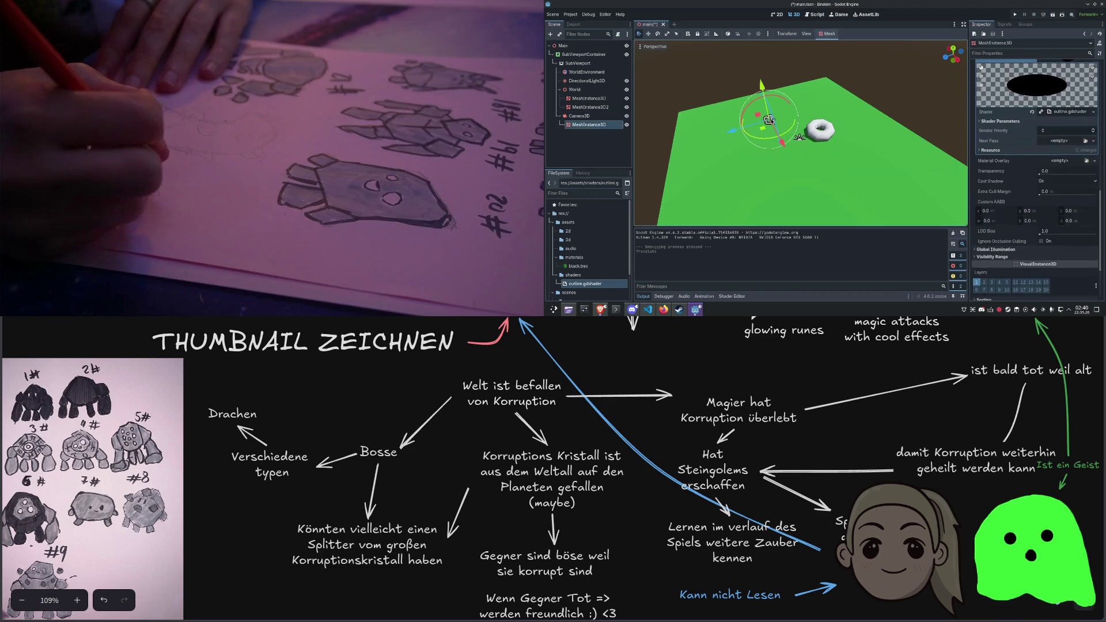
scroll(1047, 173, up, 5)
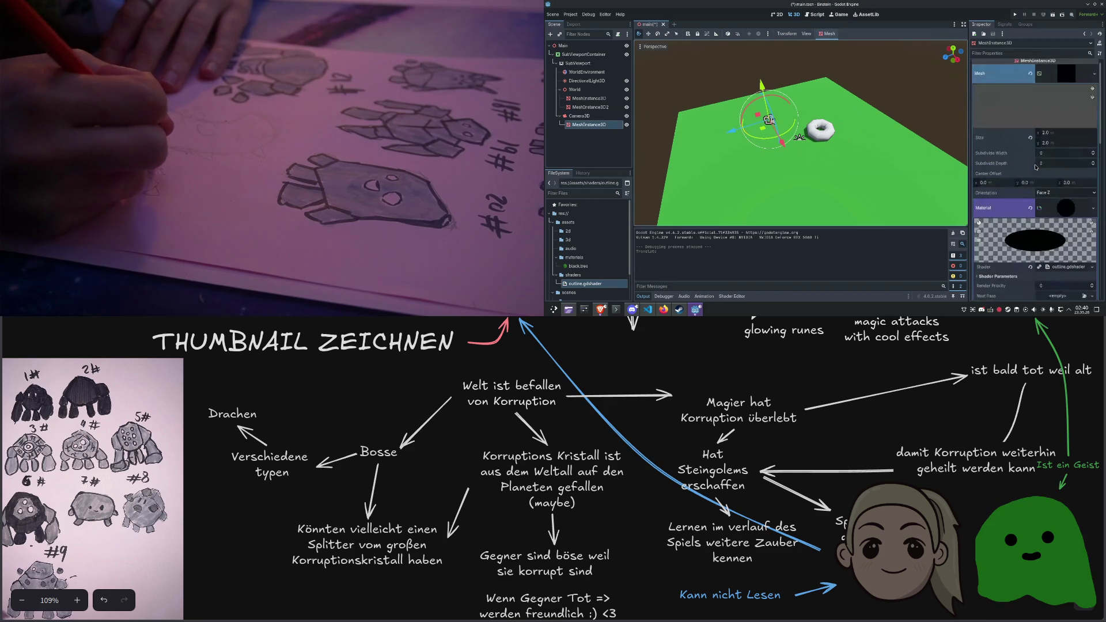
click(573, 117)
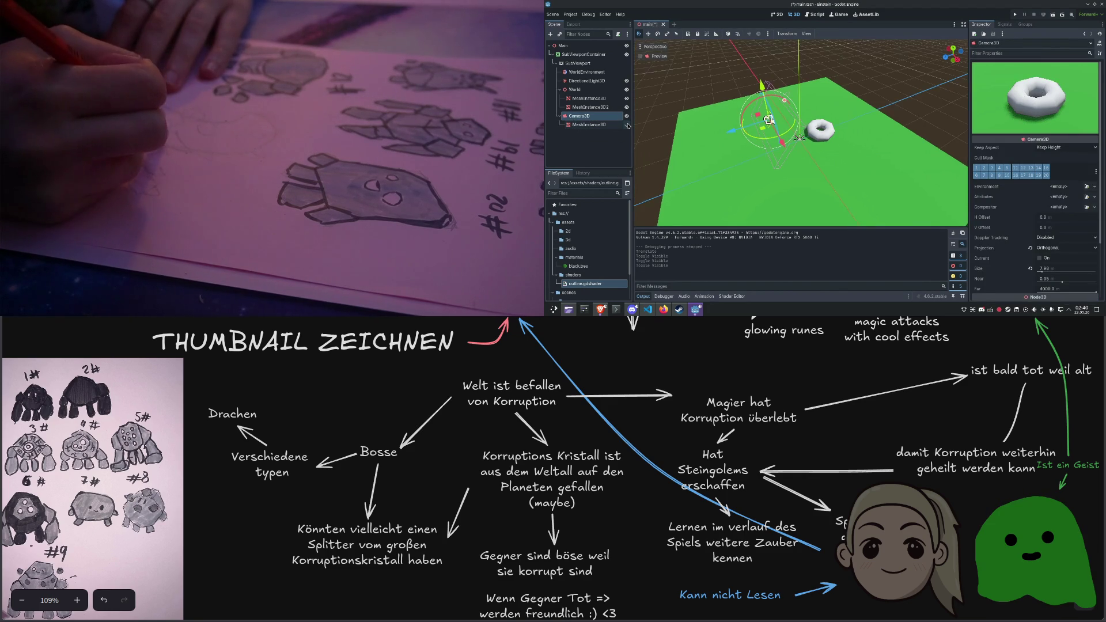
click(626, 124)
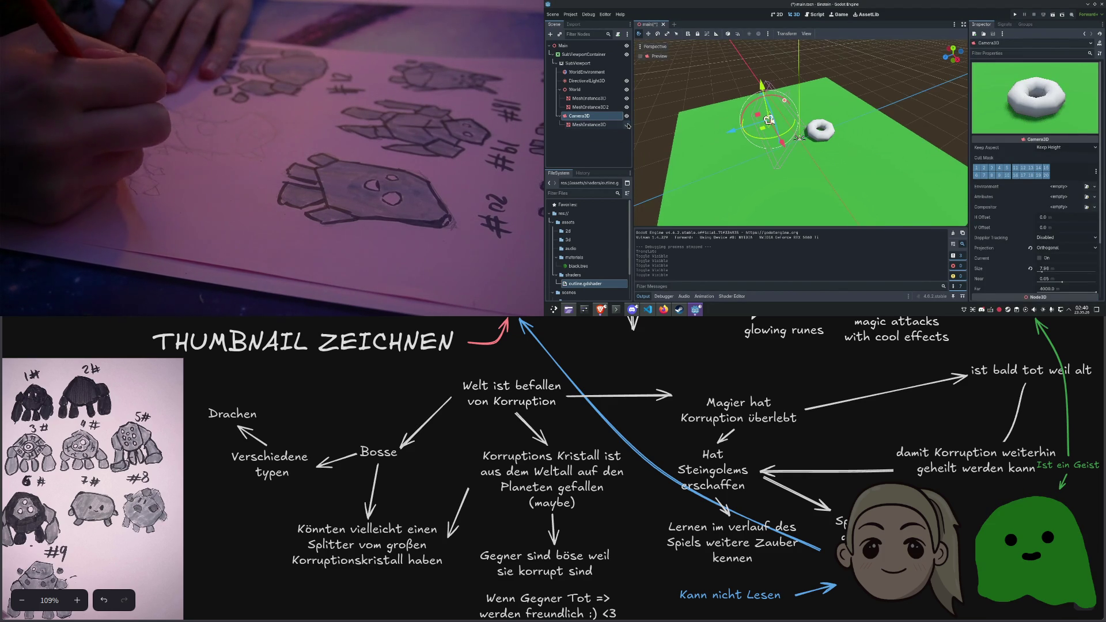
click(610, 135)
drag(773, 131, 838, 121)
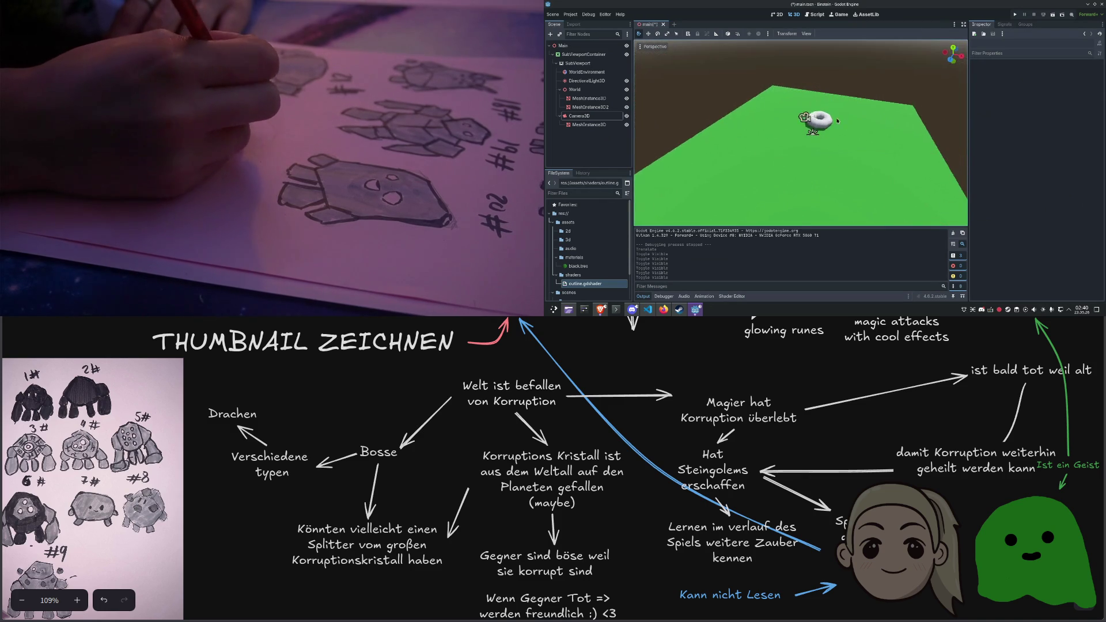
scroll(837, 121, up, 5)
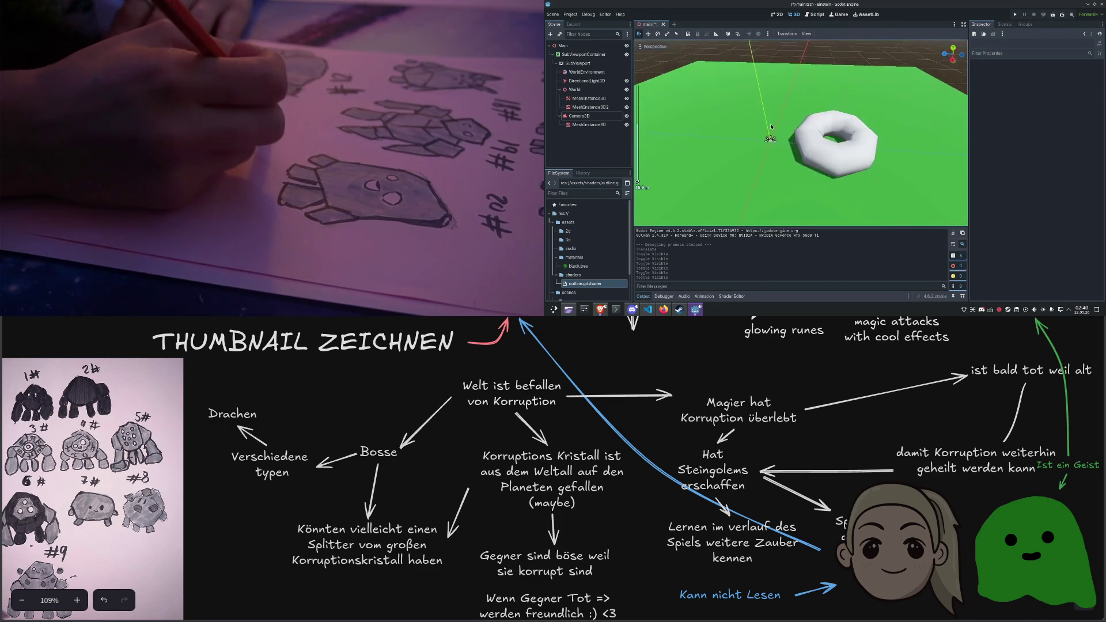
scroll(771, 126, up, 4)
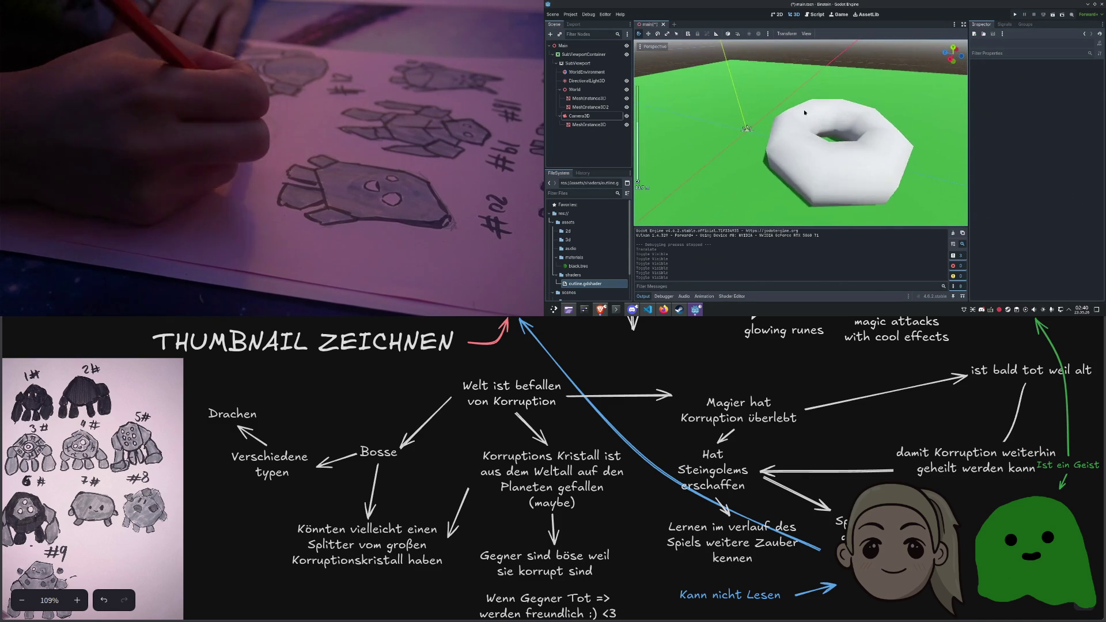
scroll(804, 112, down, 5)
Frame Camera3D, move it left and up, set its size to 20, and test-run
click(726, 70)
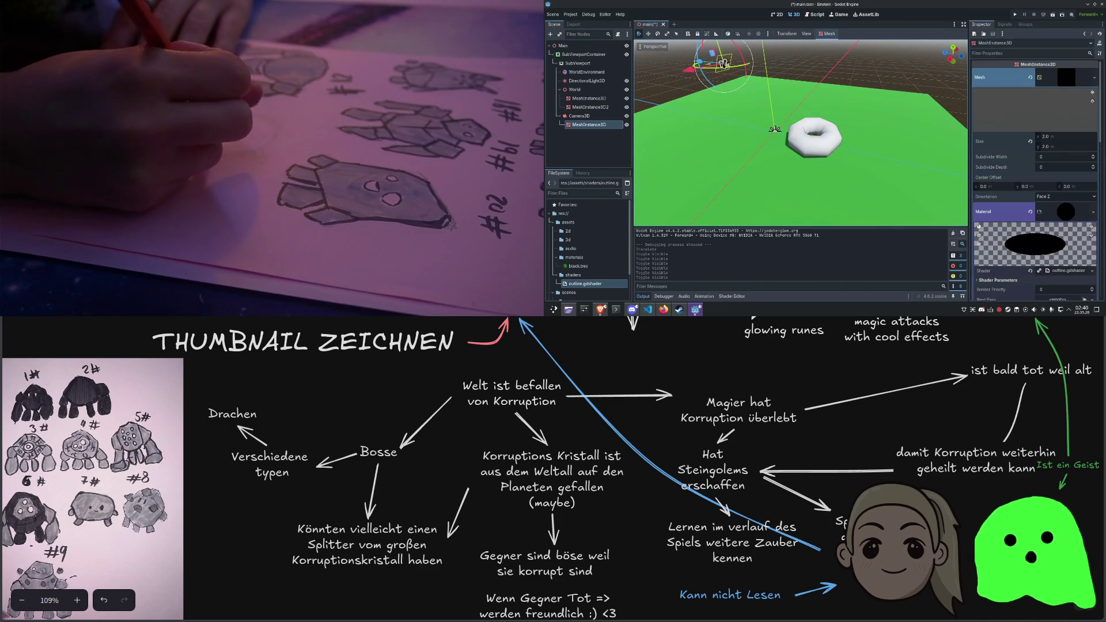
click(602, 116)
key(f)
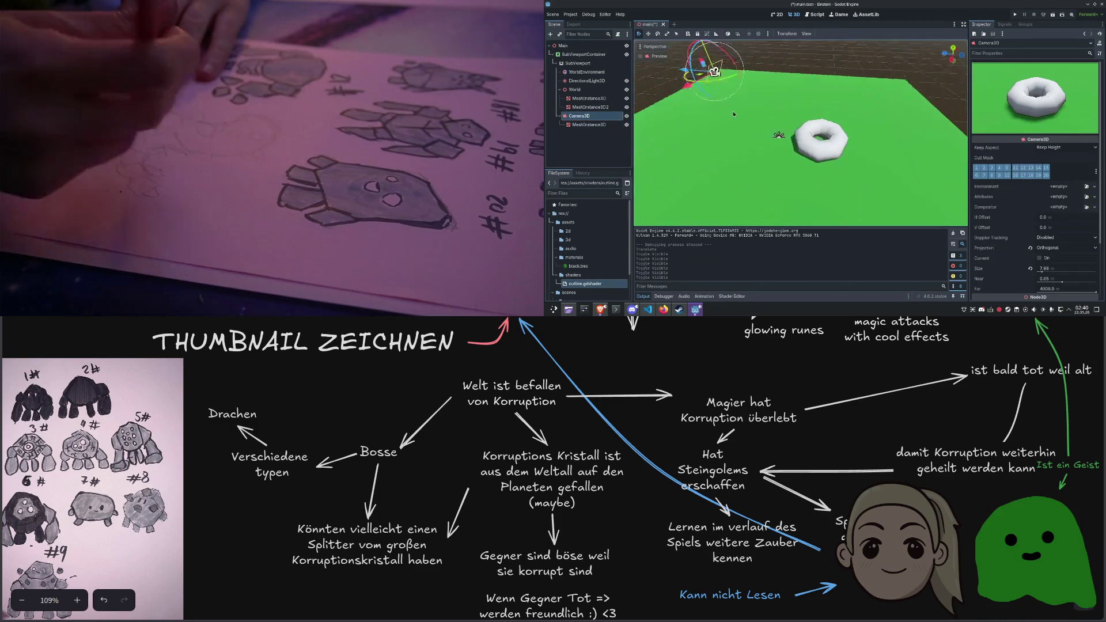
mouse_move(744, 127)
mouse_down()
mouse_move(662, 111)
mouse_move(725, 118)
mouse_up()
mouse_move(1043, 269)
mouse_down()
mouse_move(1065, 269)
mouse_move(1040, 281)
mouse_up()
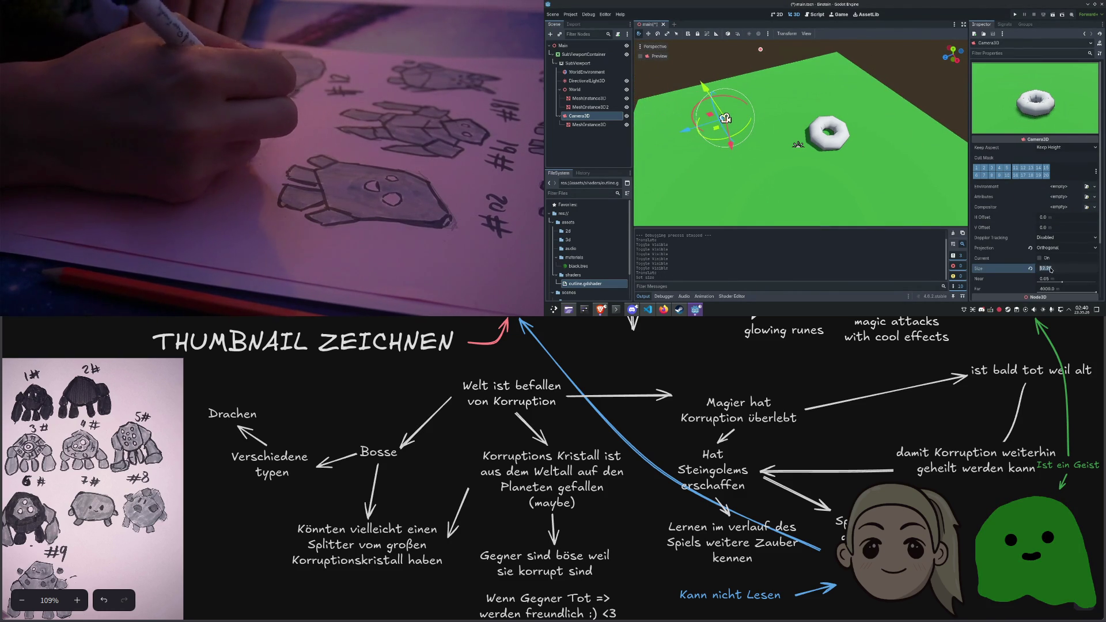
text(20)
key(Return)
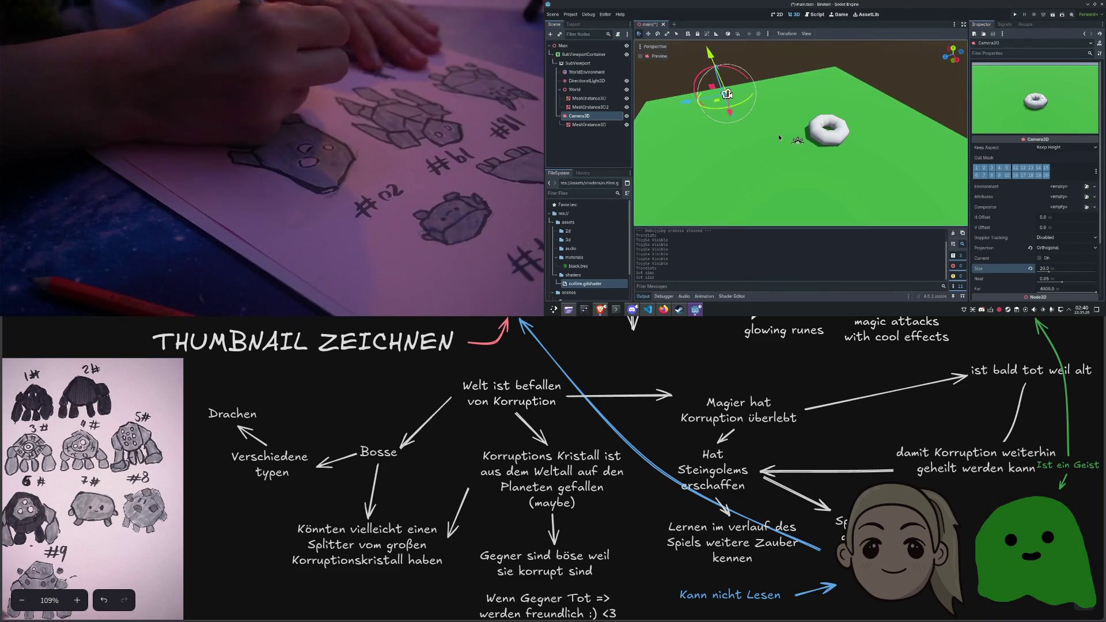
key(F5)
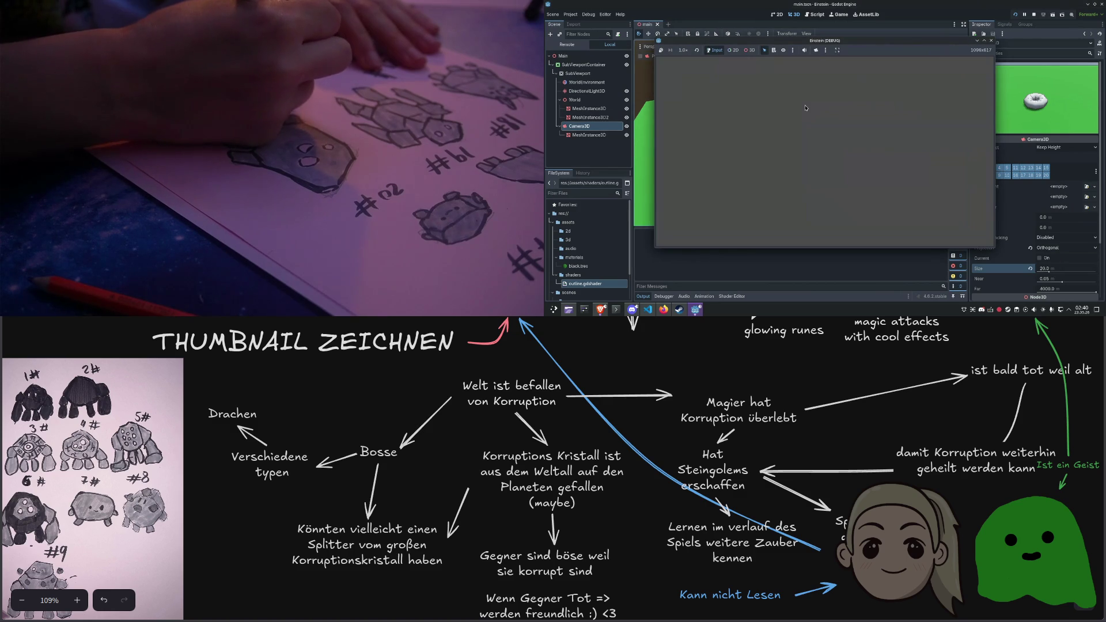
click(992, 41)
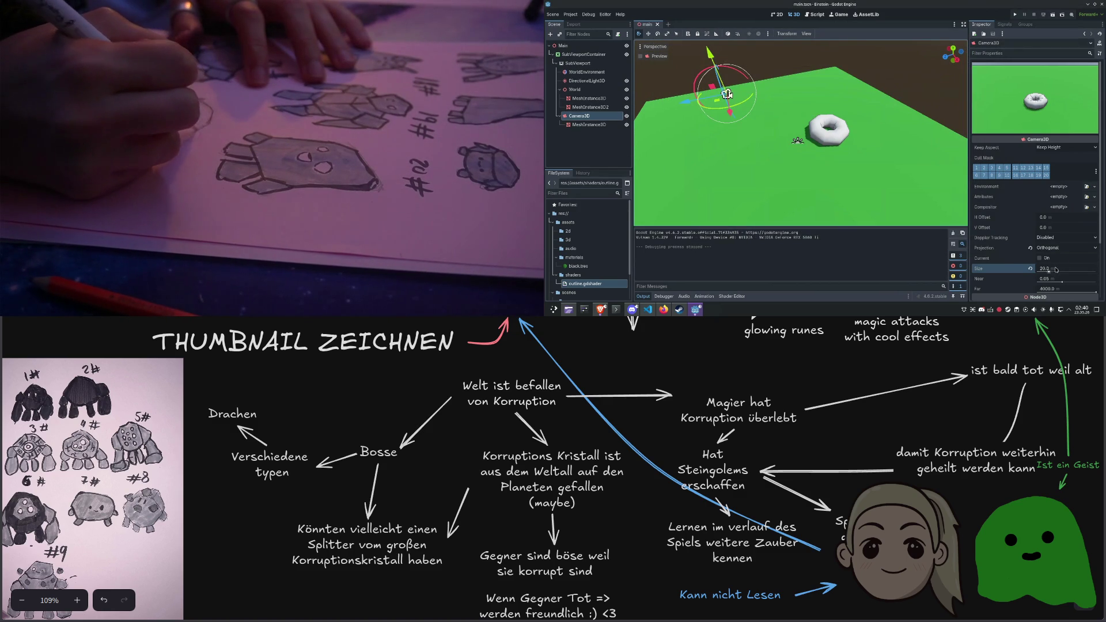
Test-run with camera size 6.5, then with 10.5, checking the donut framing
drag(1041, 272, 1040, 273)
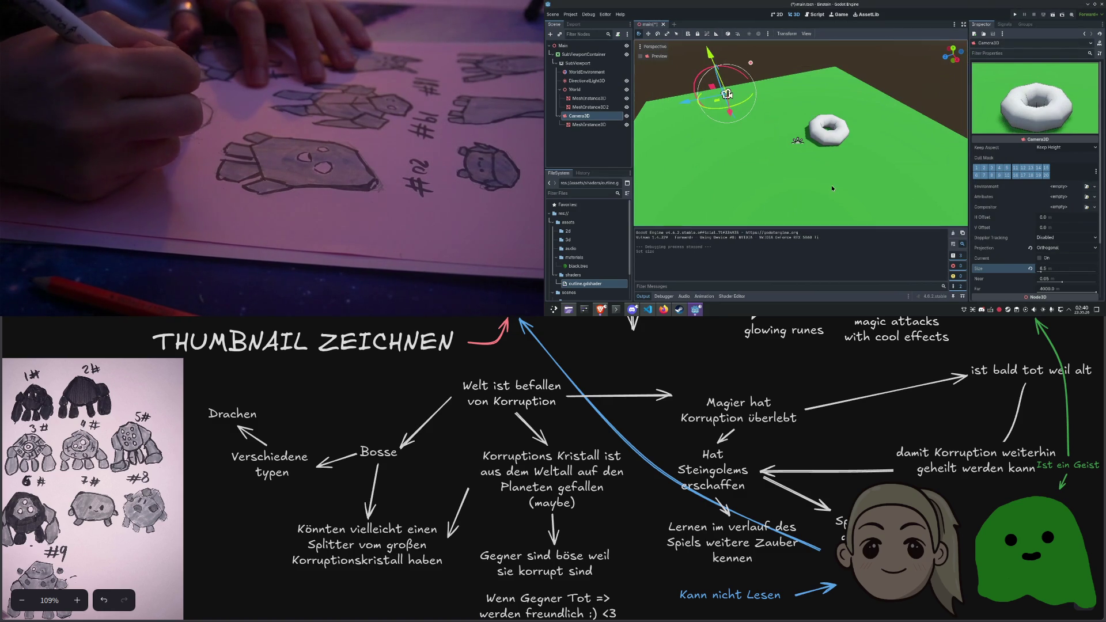
key(F5)
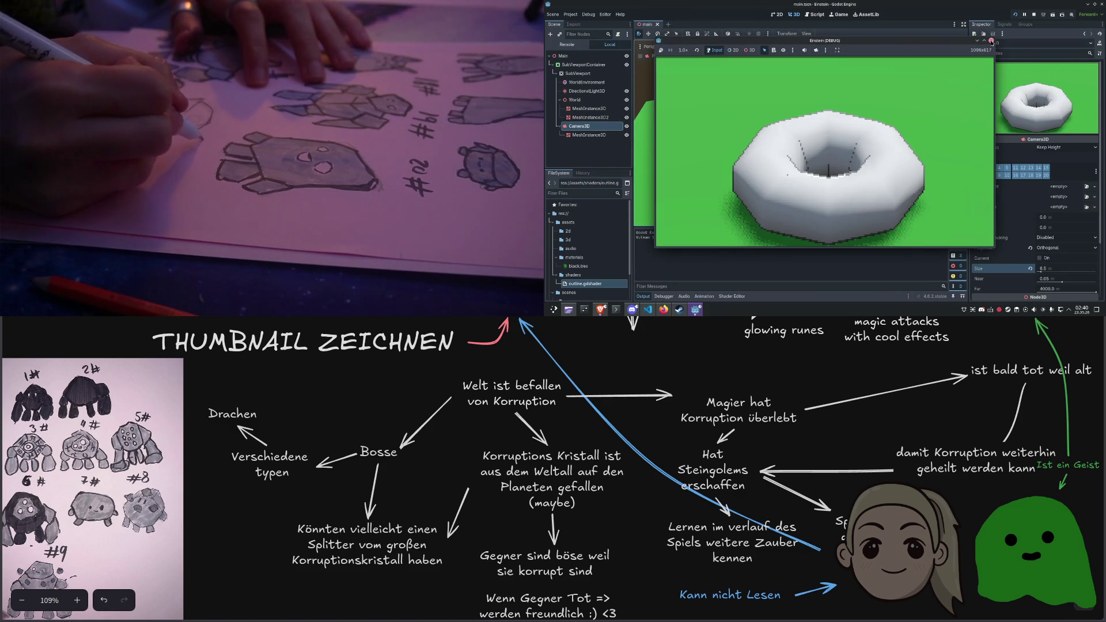
click(991, 41)
drag(1041, 271, 1046, 271)
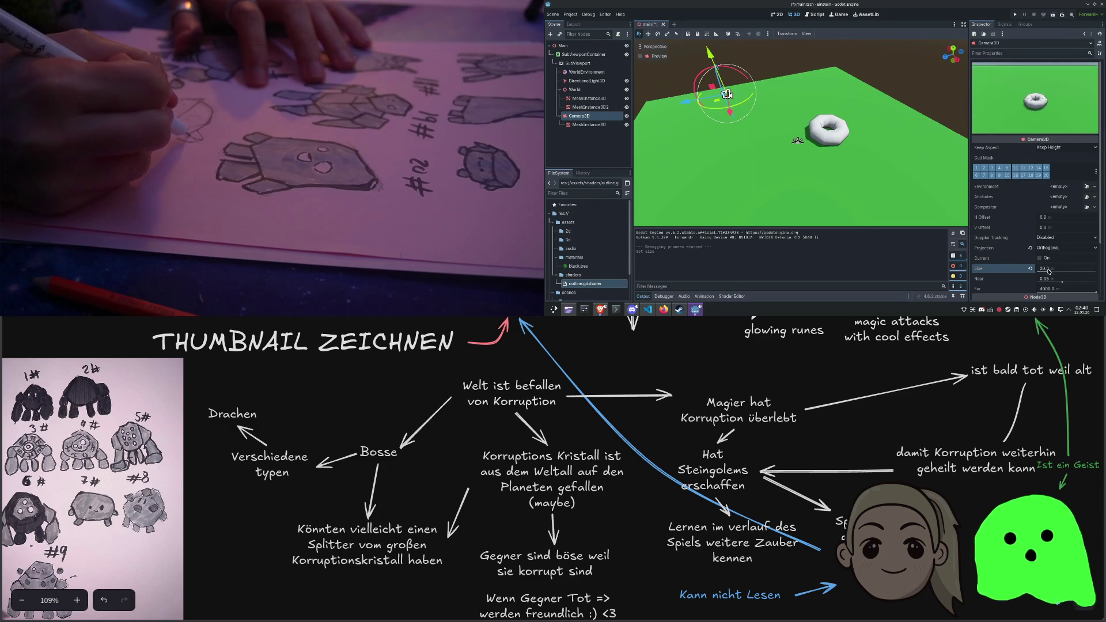
click(876, 128)
key(F5)
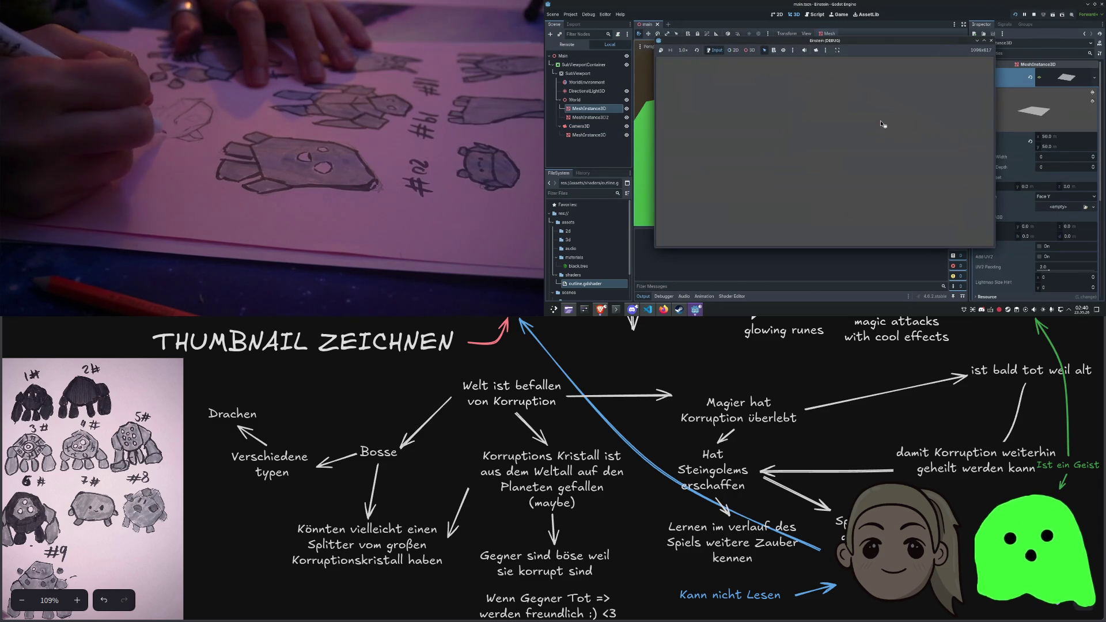
click(990, 41)
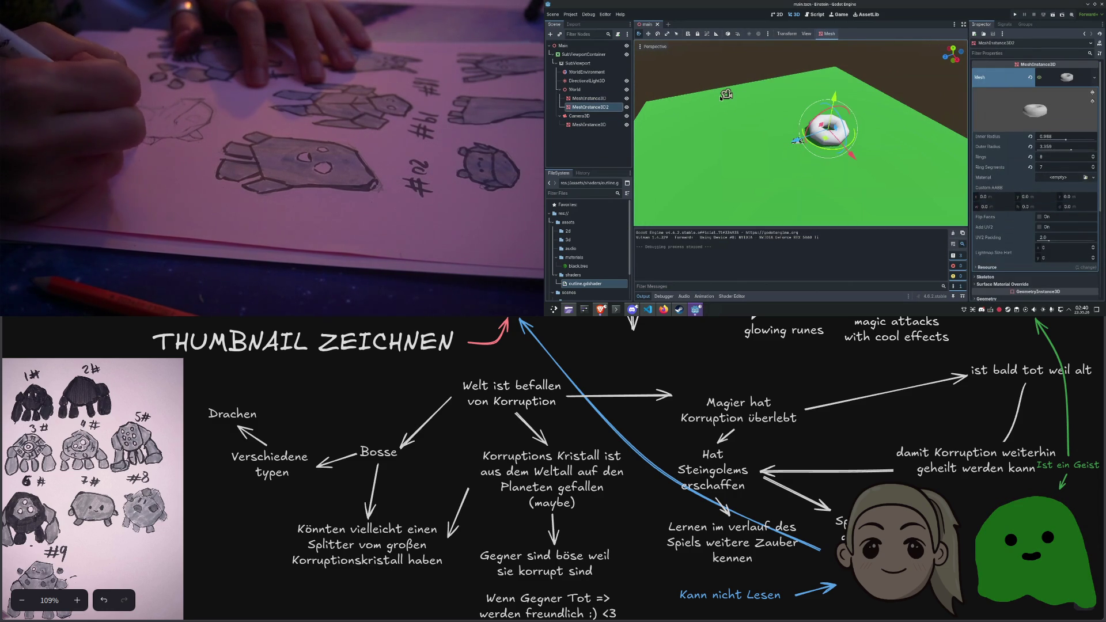
Vary SubViewportContainer's Stretch Shrink between 2 and 5, test-running to compare pixelation
click(726, 95)
click(583, 55)
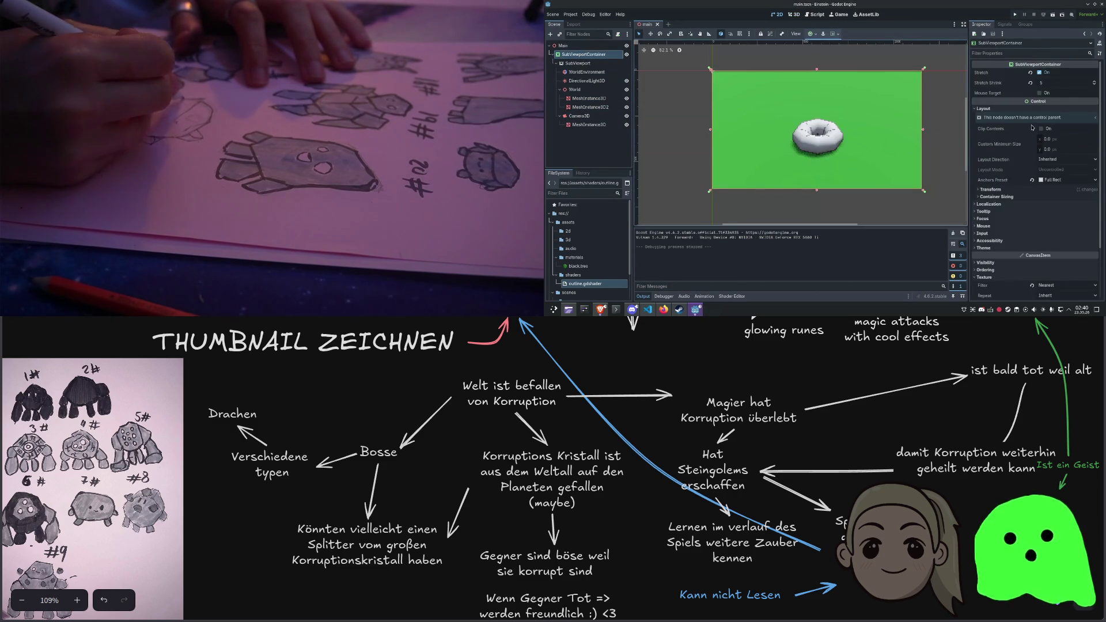
scroll(1064, 84, down, 2)
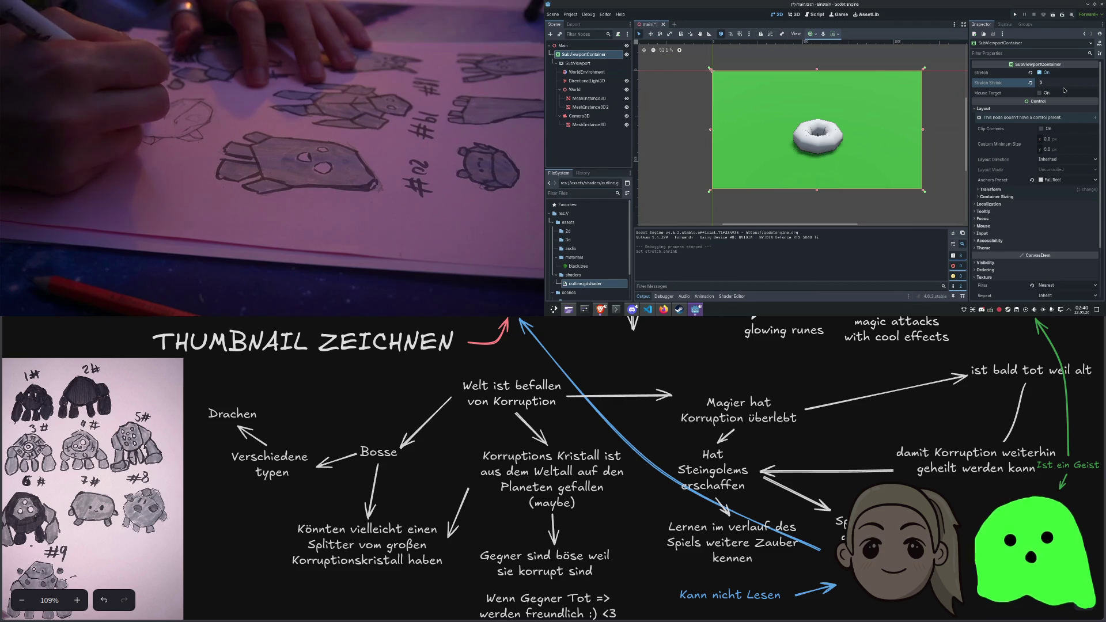
scroll(1064, 90, down, 1)
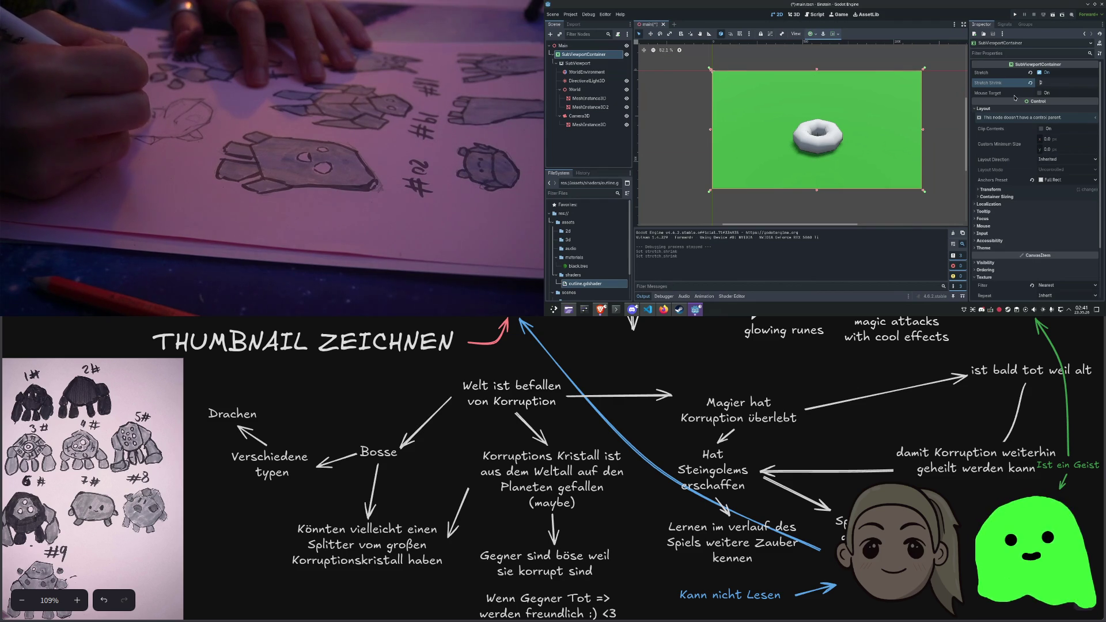
click(1015, 15)
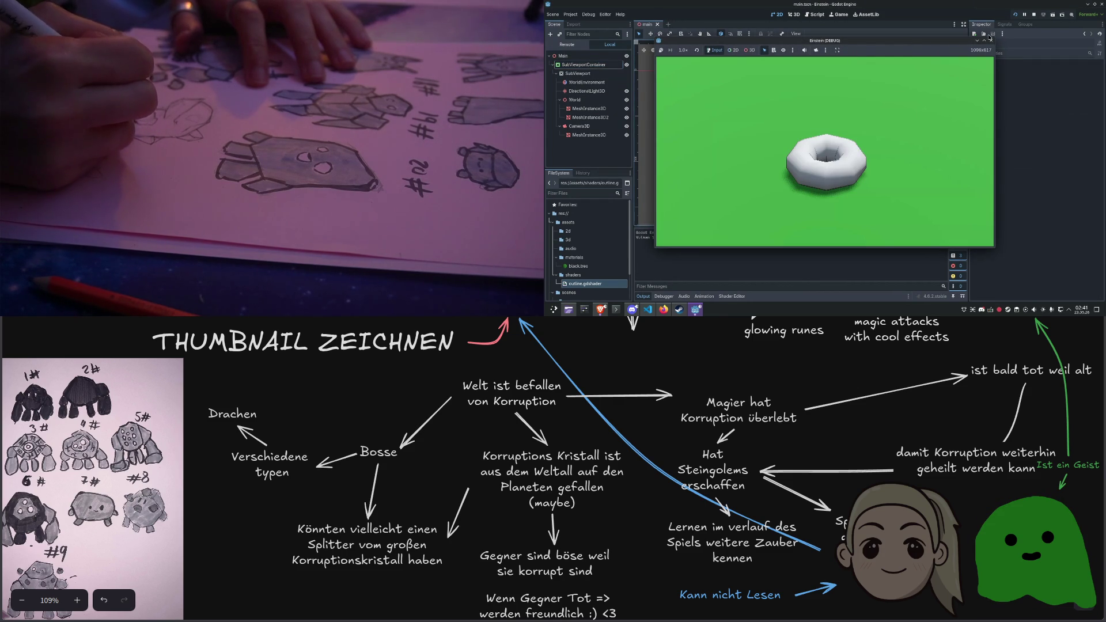
click(991, 40)
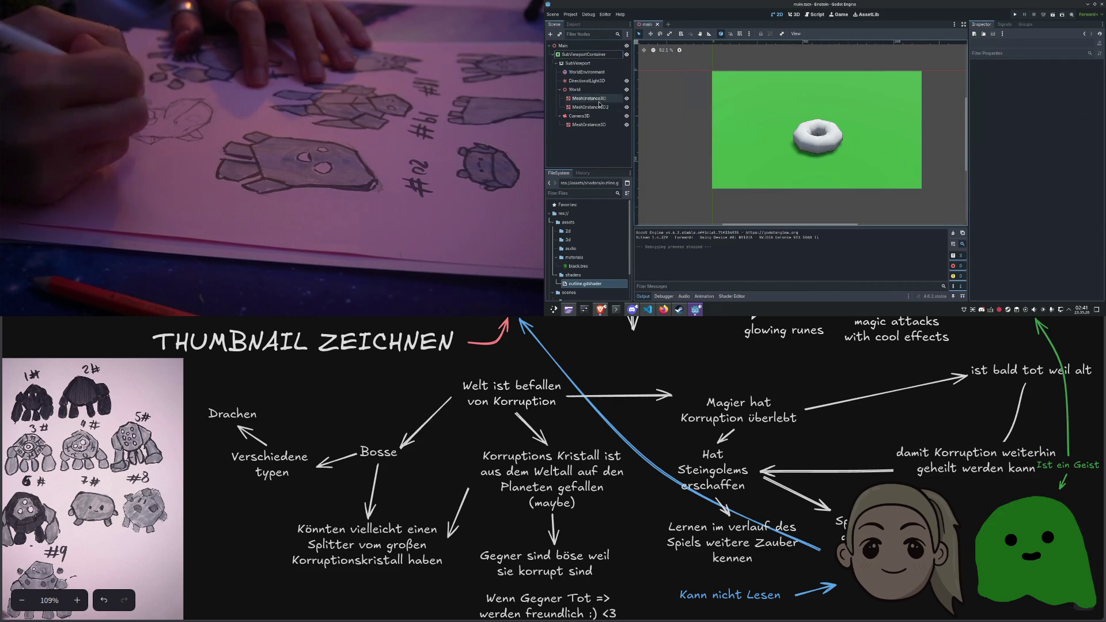
click(583, 54)
scroll(1064, 87, up, 1)
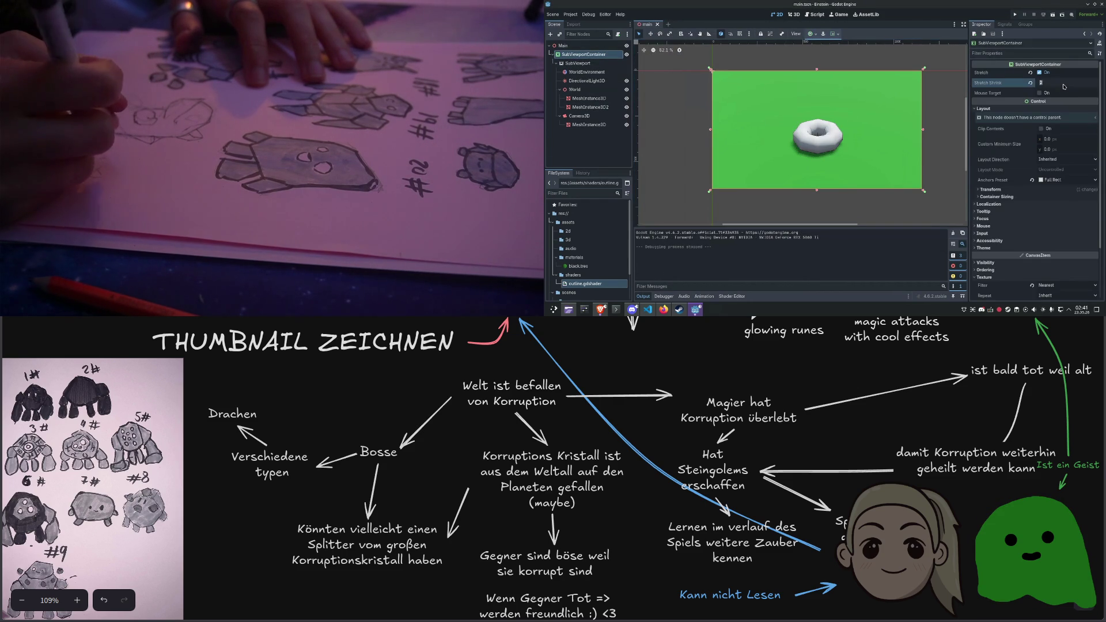
key(F5)
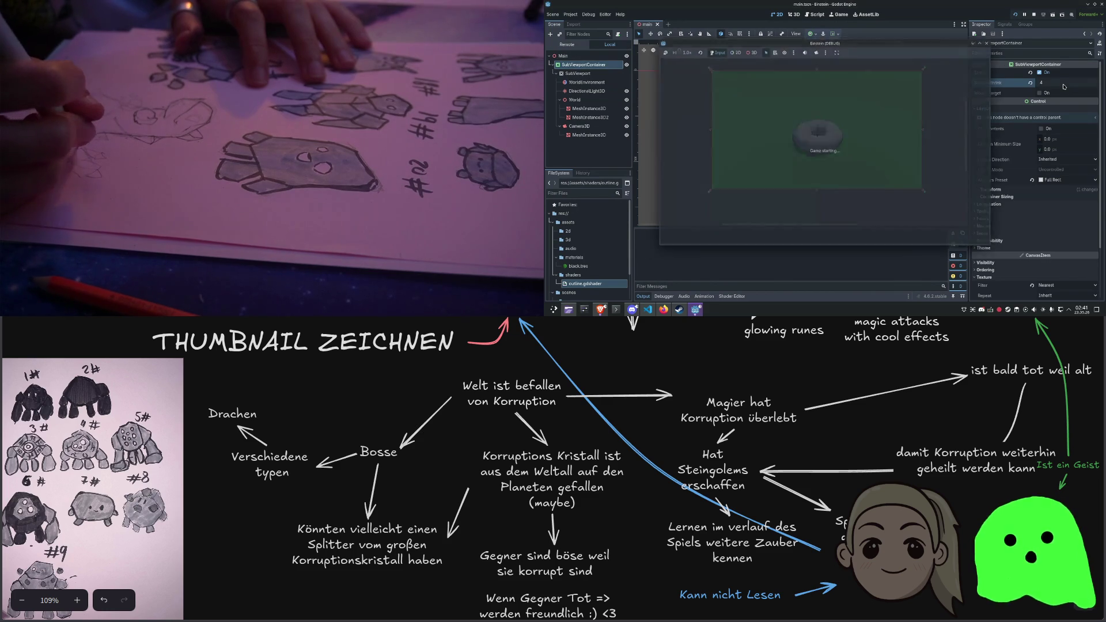
click(988, 40)
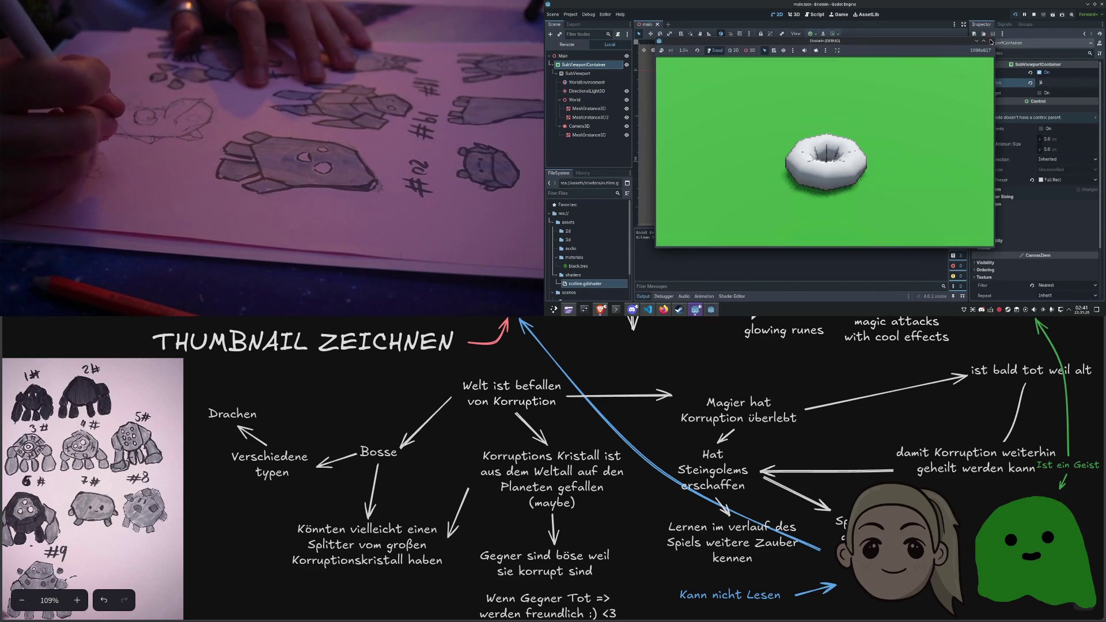
Uncheck Stretch on the SubViewportContainer, then select the SubViewport node
click(1039, 72)
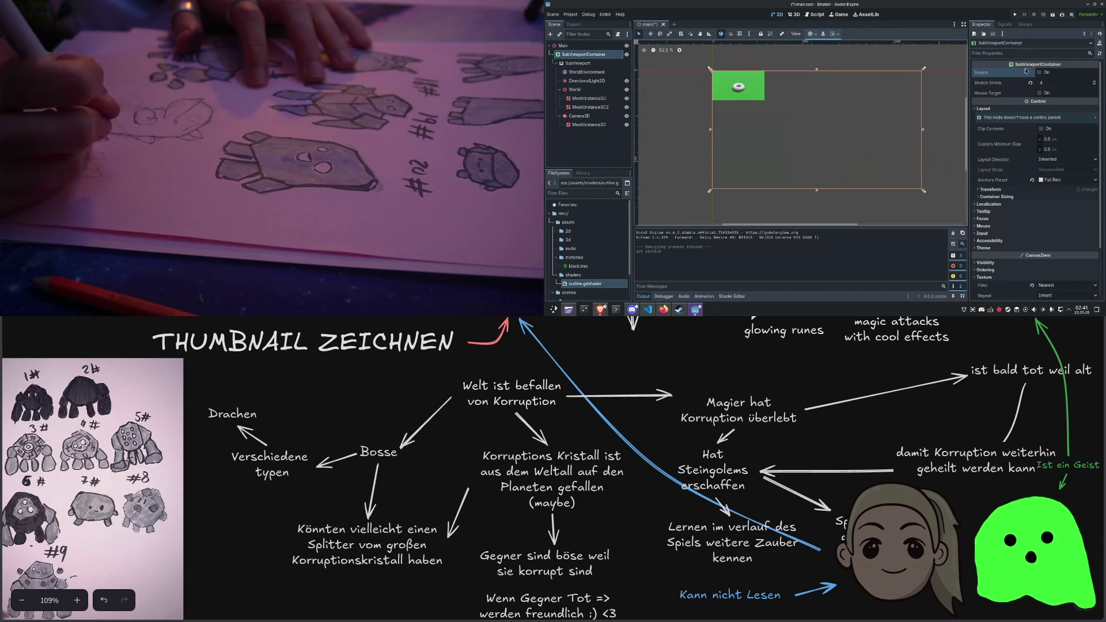
scroll(734, 88, up, 1)
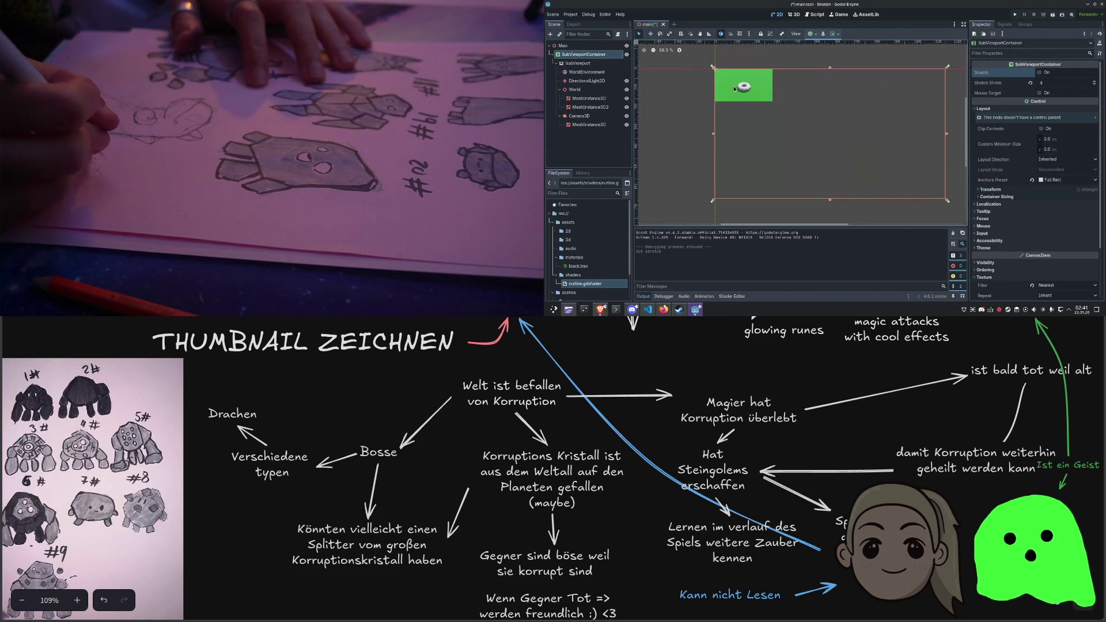
click(1050, 84)
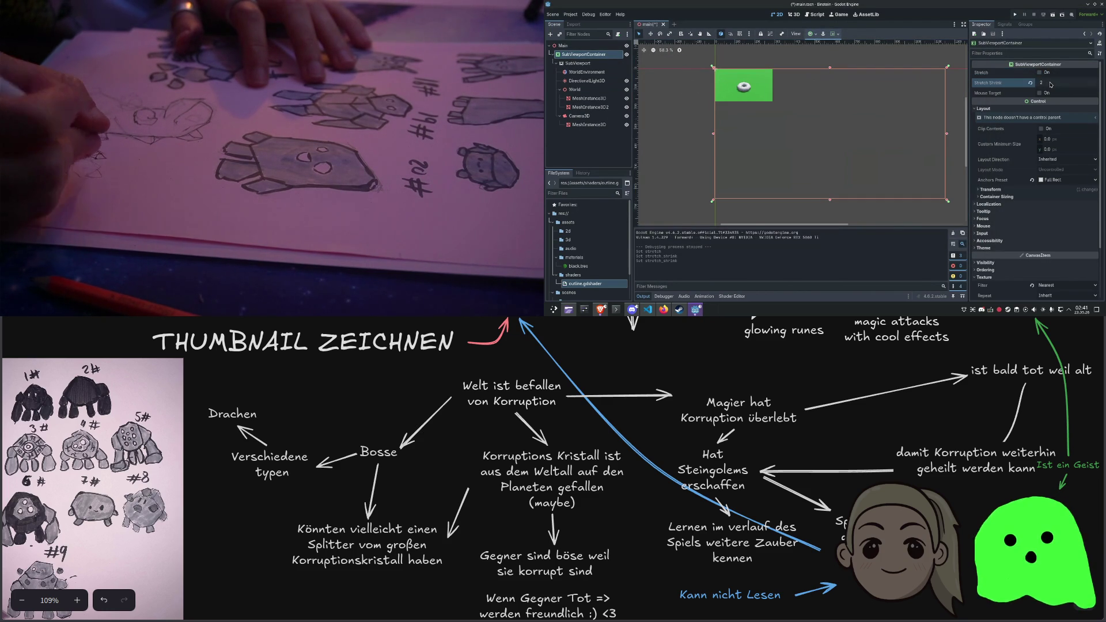
click(842, 55)
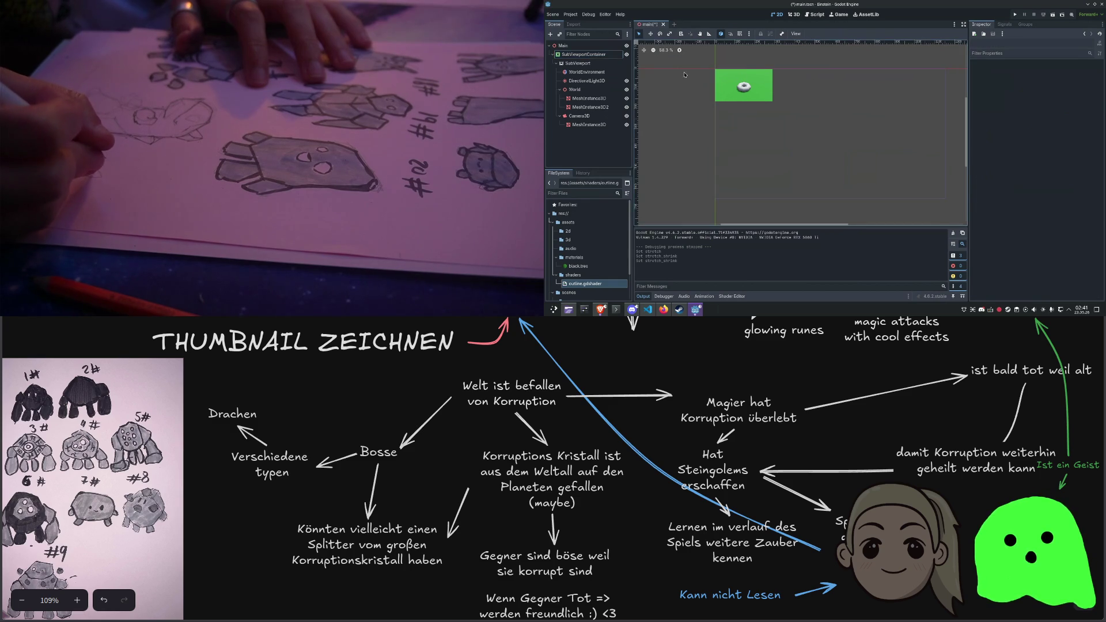
click(585, 62)
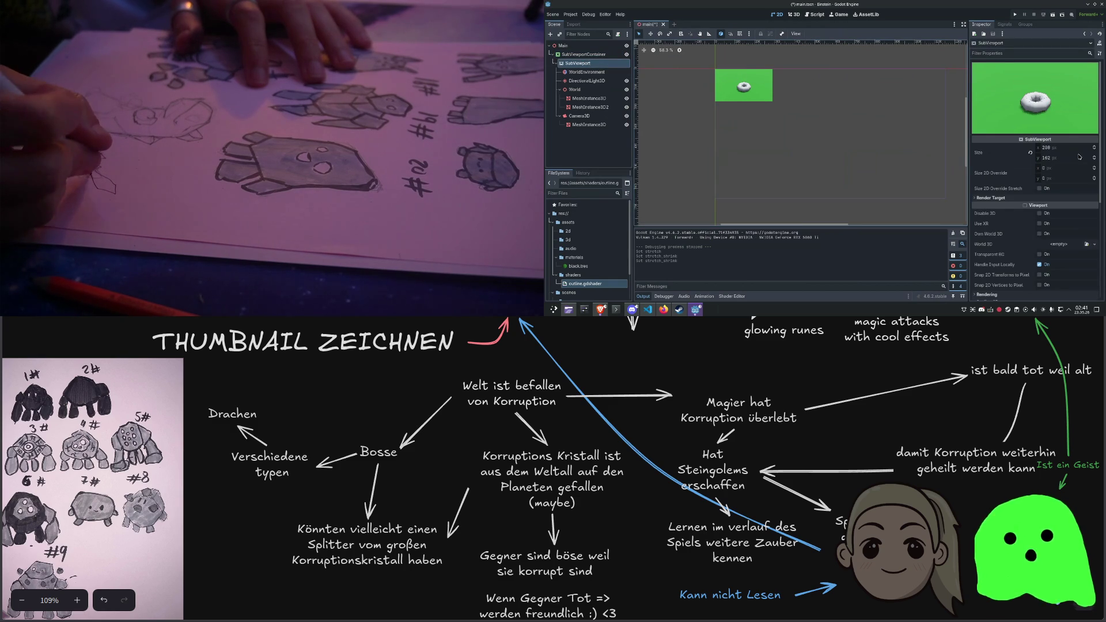
Restore the SubViewport size to 512x512 and enable Mouse Target on the viewport container
click(1031, 153)
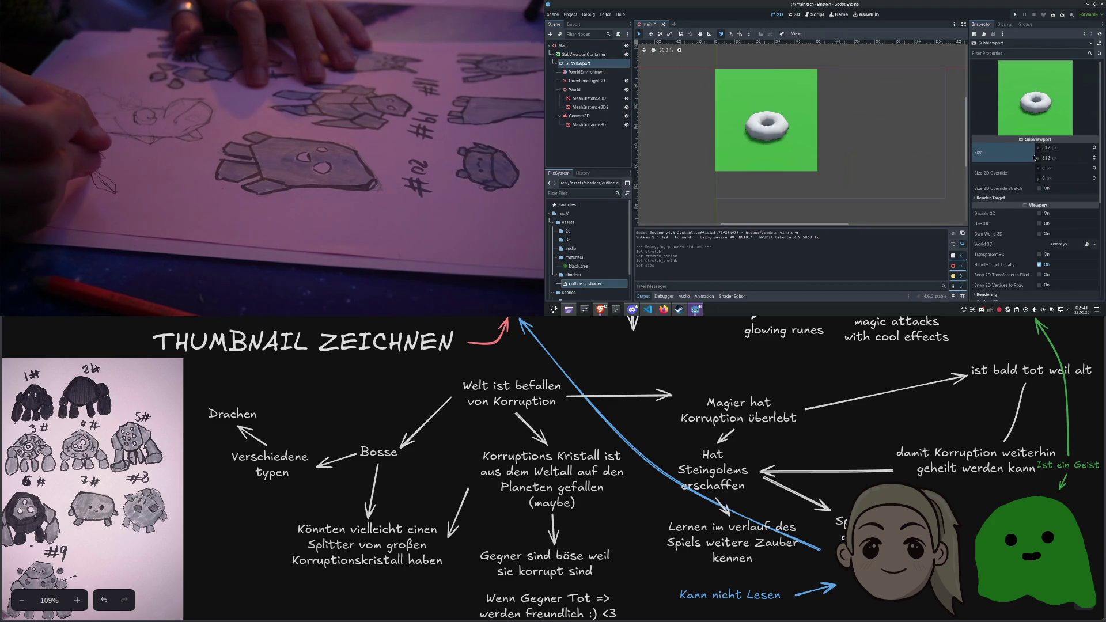
click(881, 173)
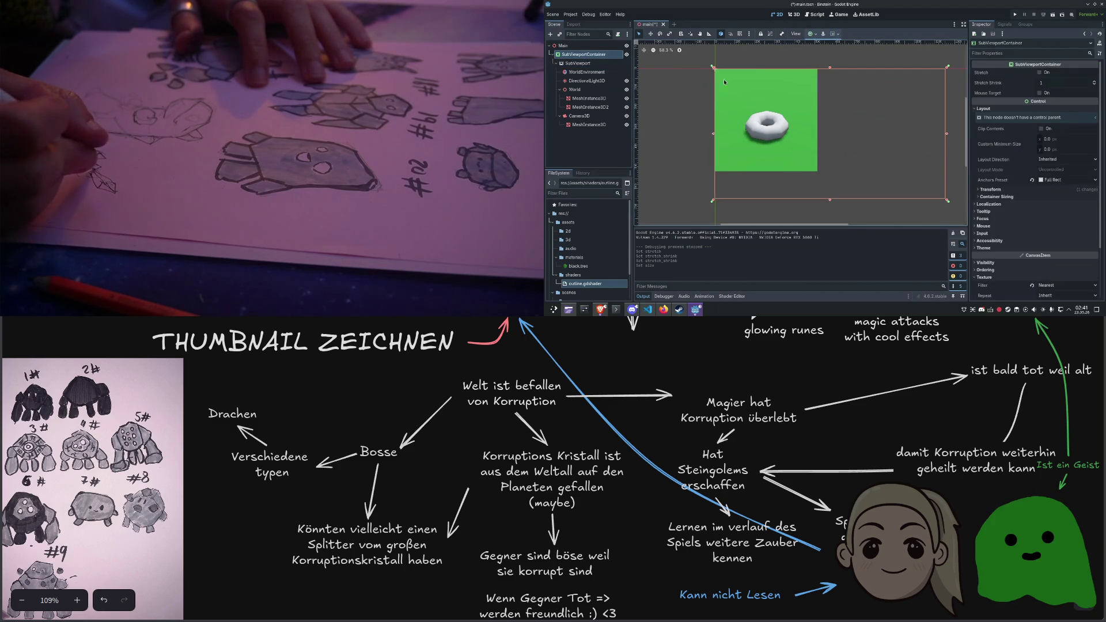
click(1039, 92)
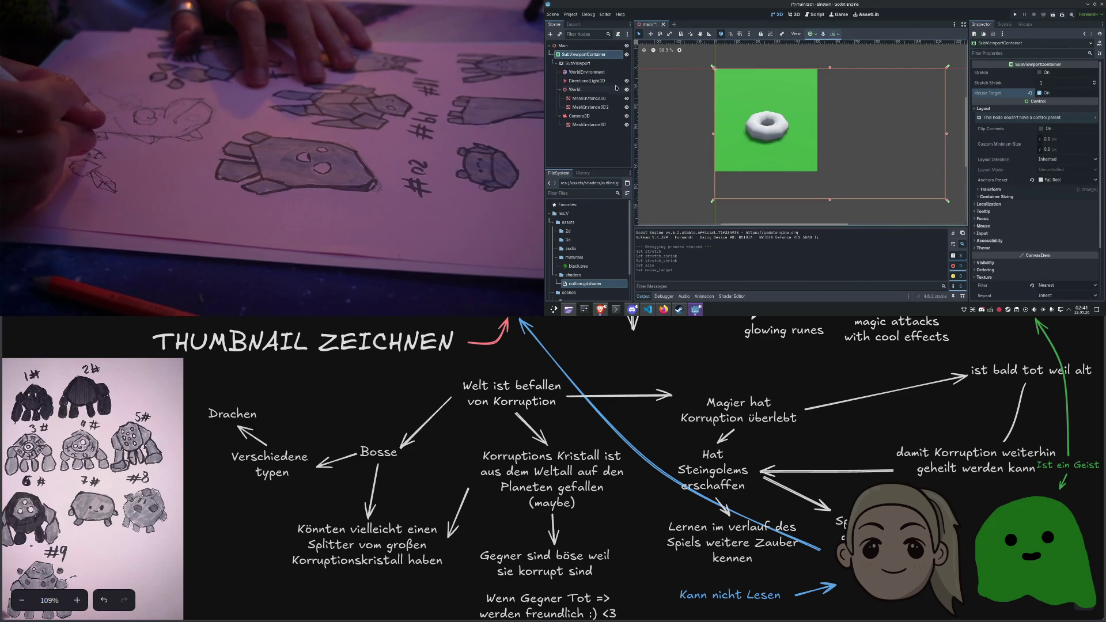
click(578, 64)
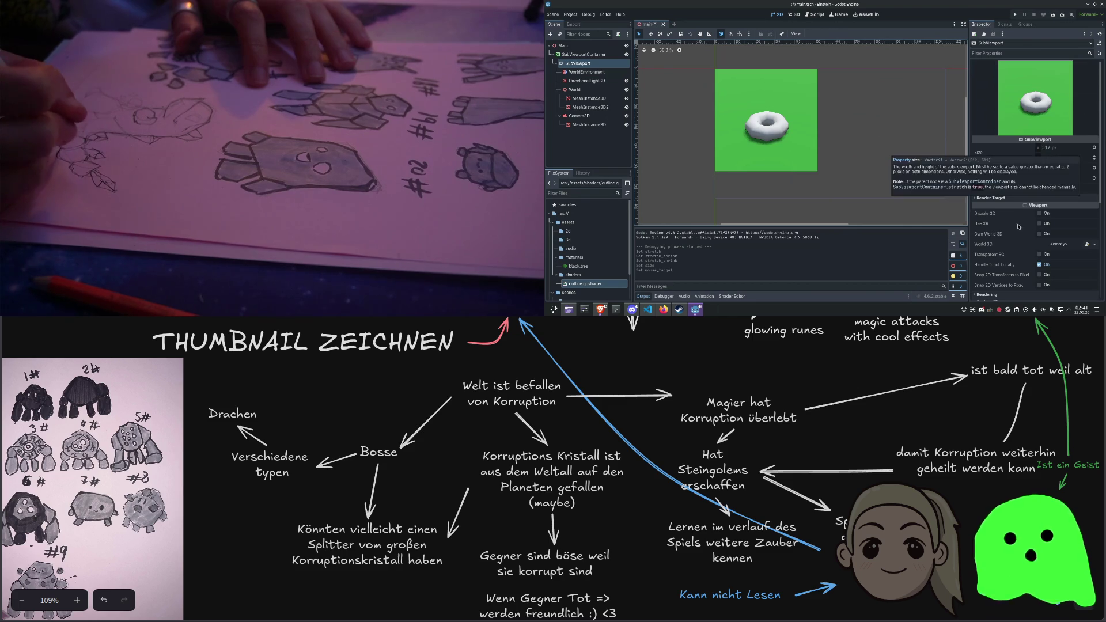
click(1039, 189)
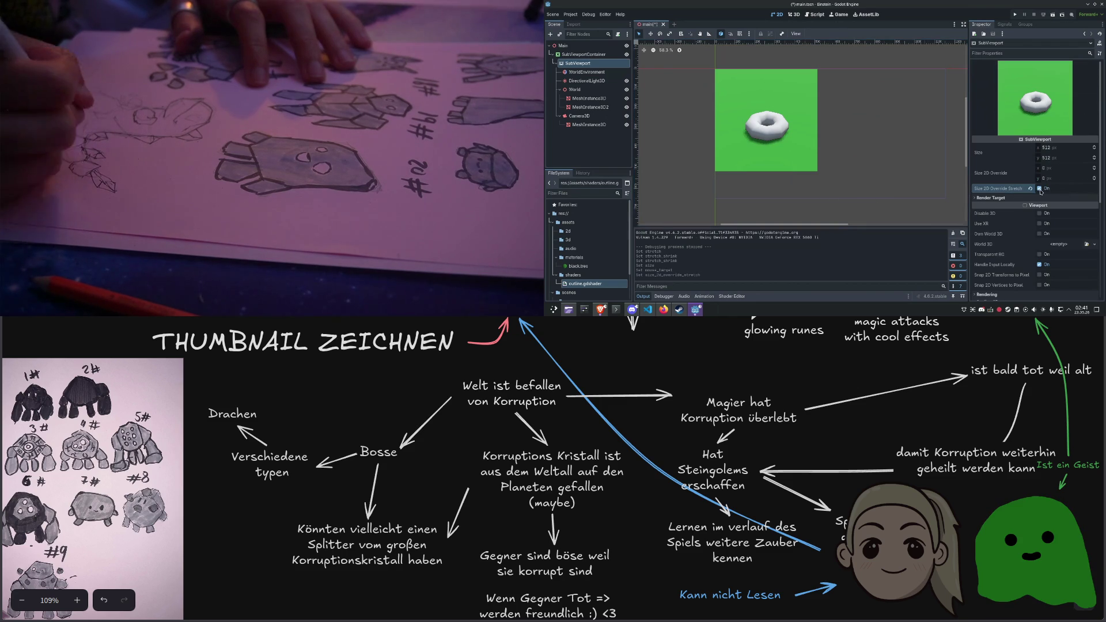
drag(1045, 147, 1080, 148)
click(1031, 154)
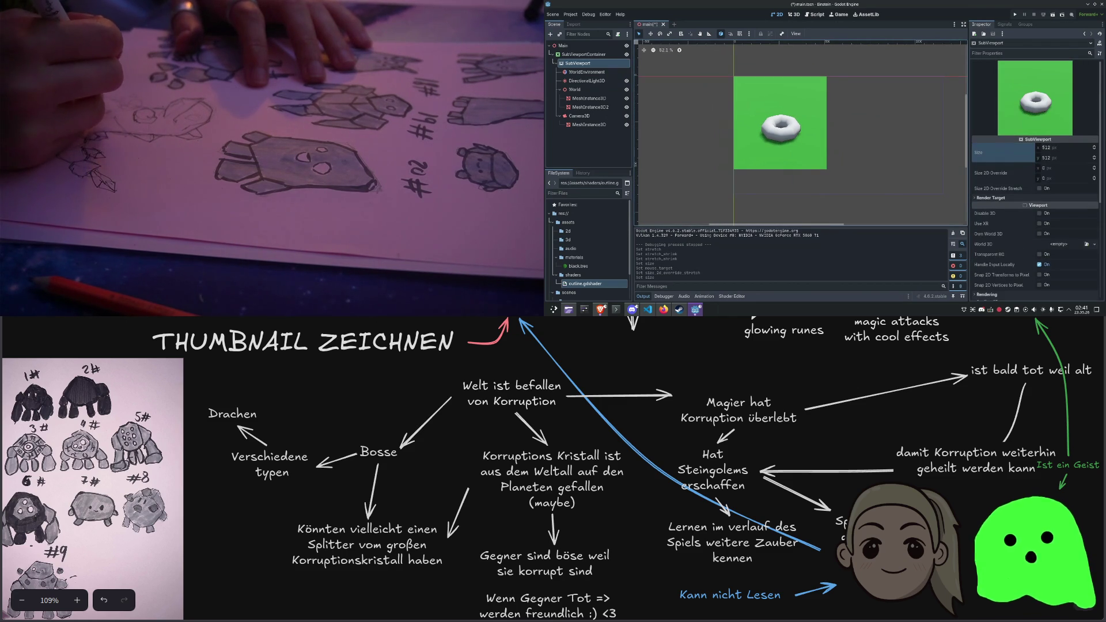
Lower the container's Stretch Shrink from 17 to 10 and turn Stretch back on
click(583, 54)
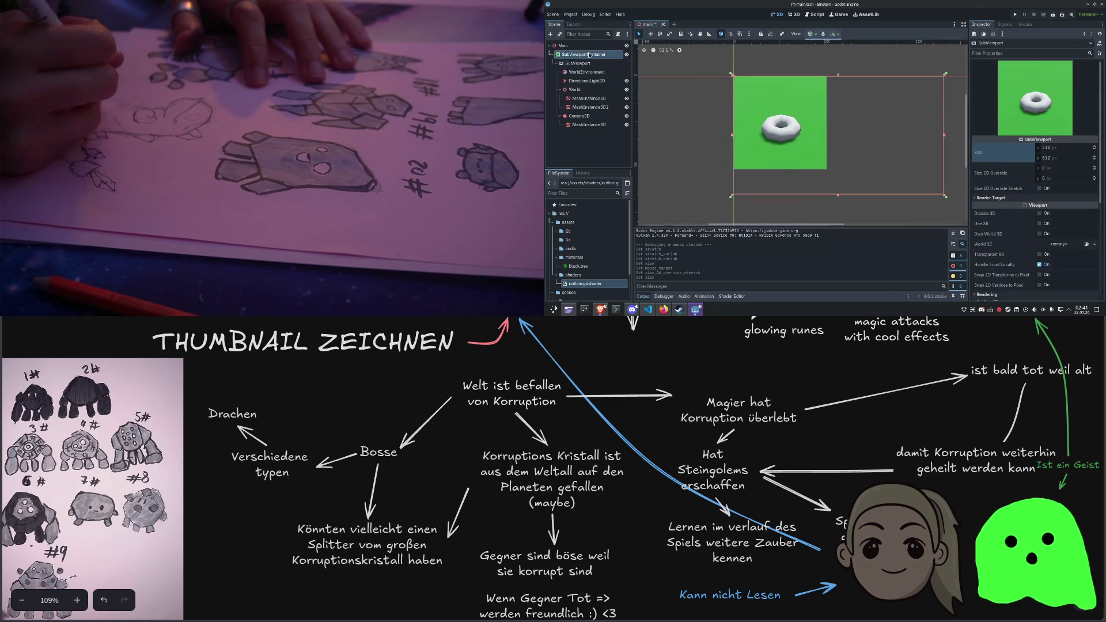
click(957, 125)
click(581, 55)
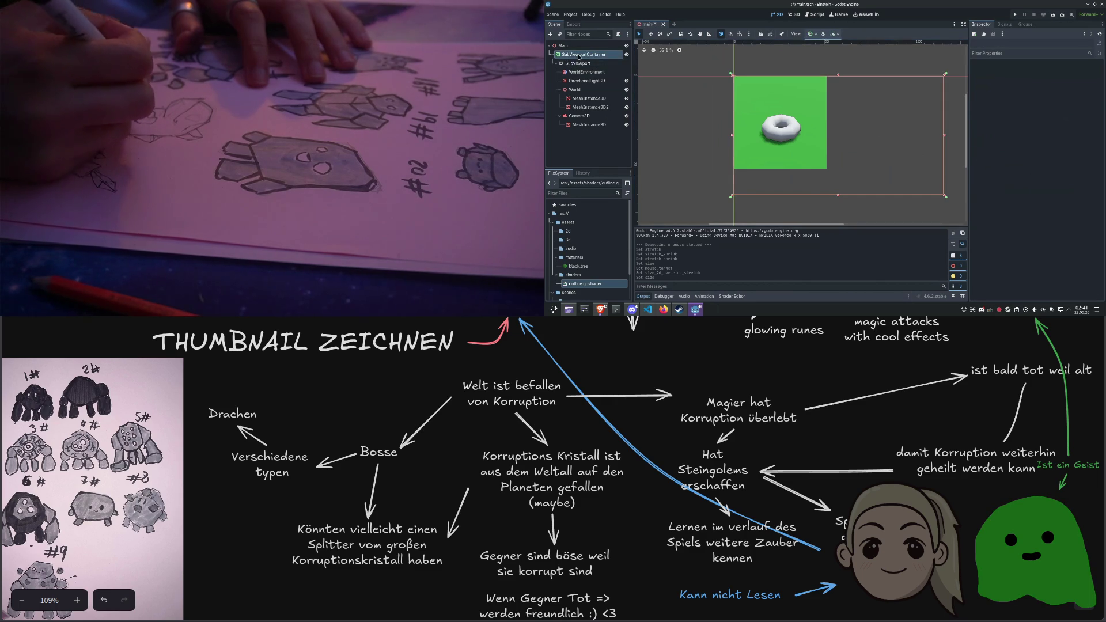
drag(1066, 83, 1048, 83)
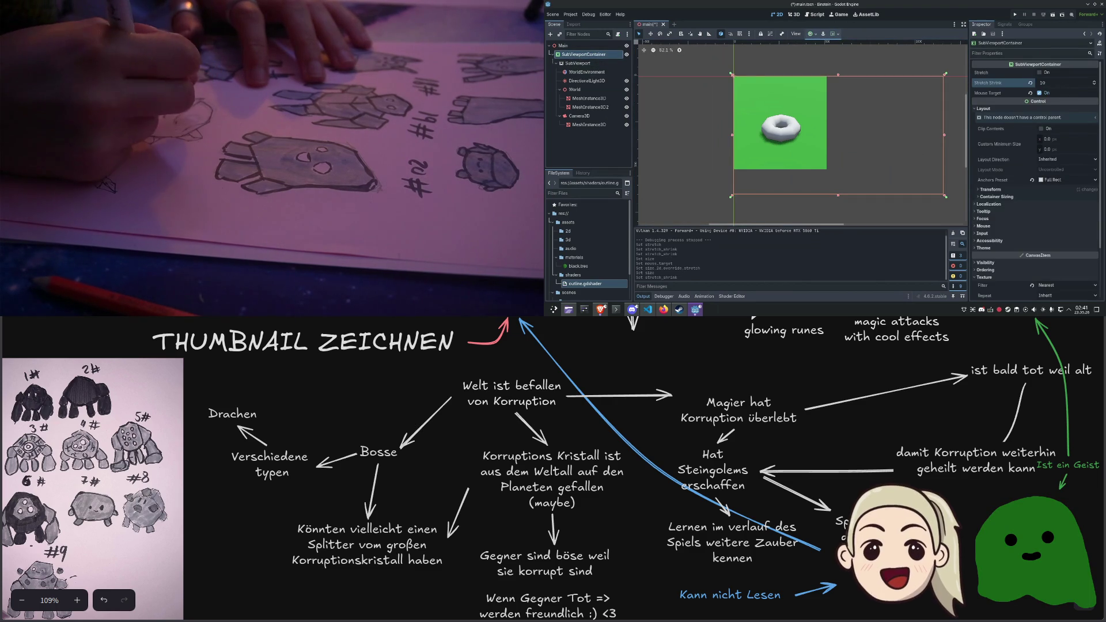
click(1039, 72)
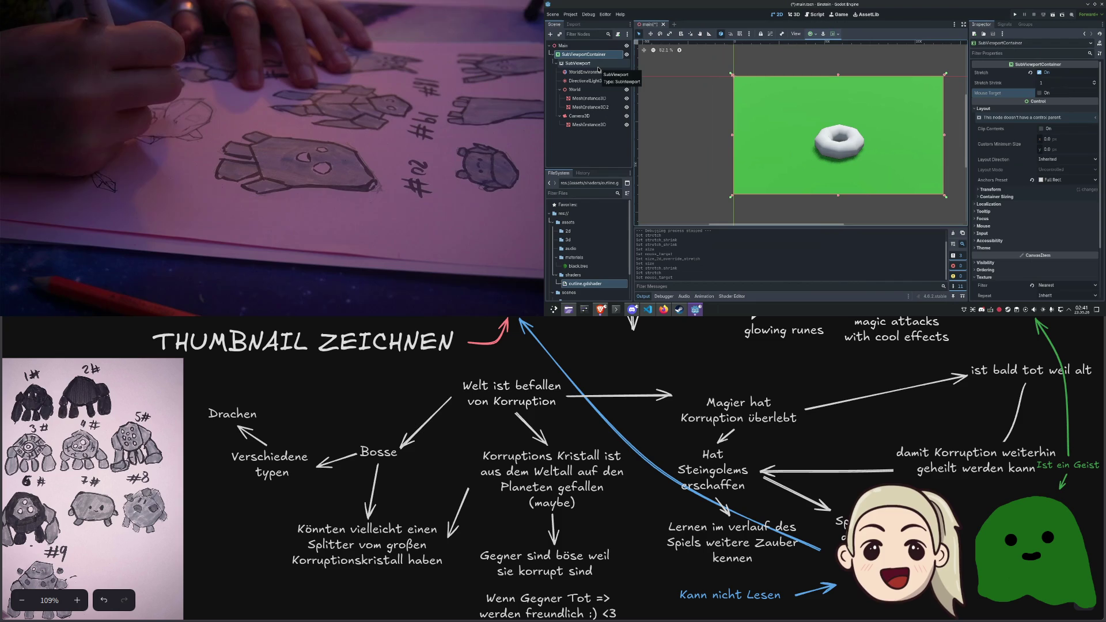
click(598, 67)
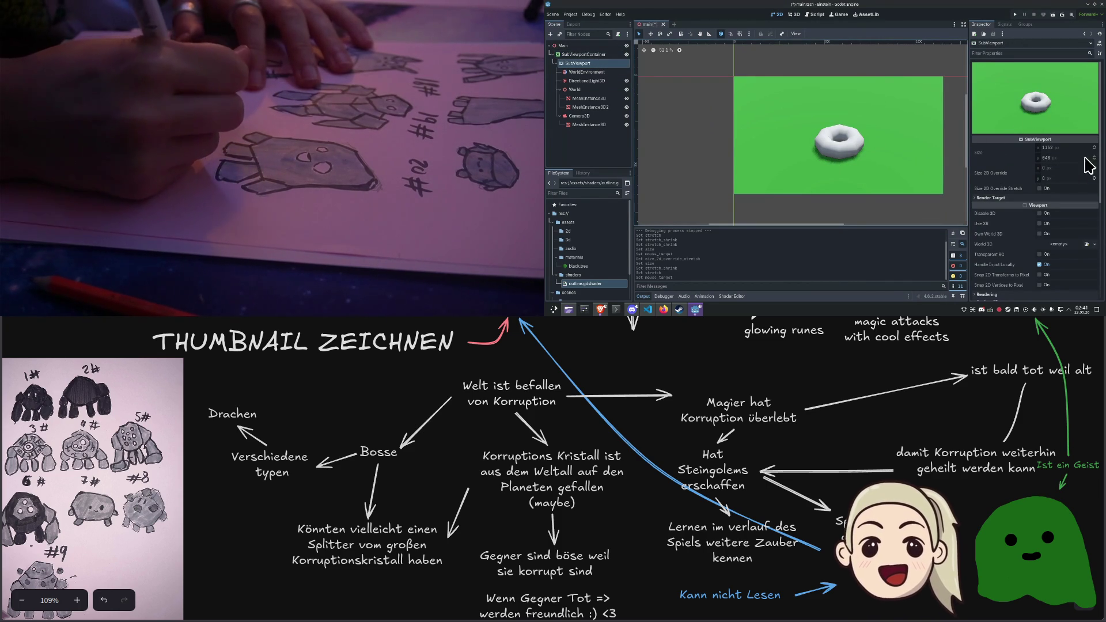
Set the SubViewportContainer's Stretch Shrink to 2 for half-resolution rendering
click(594, 55)
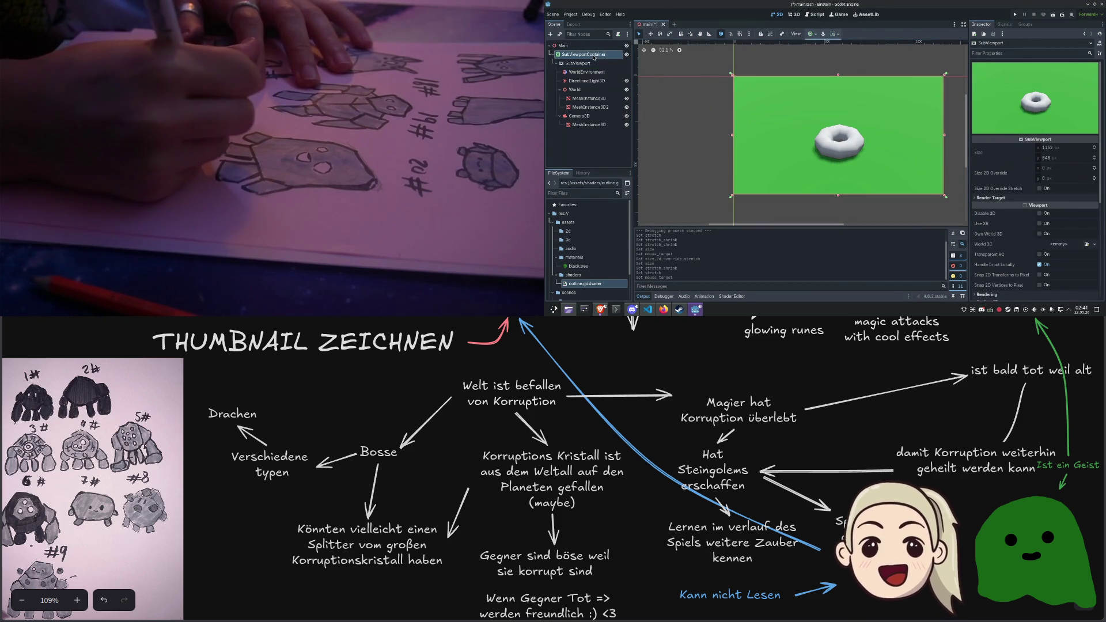
drag(1059, 82, 1082, 83)
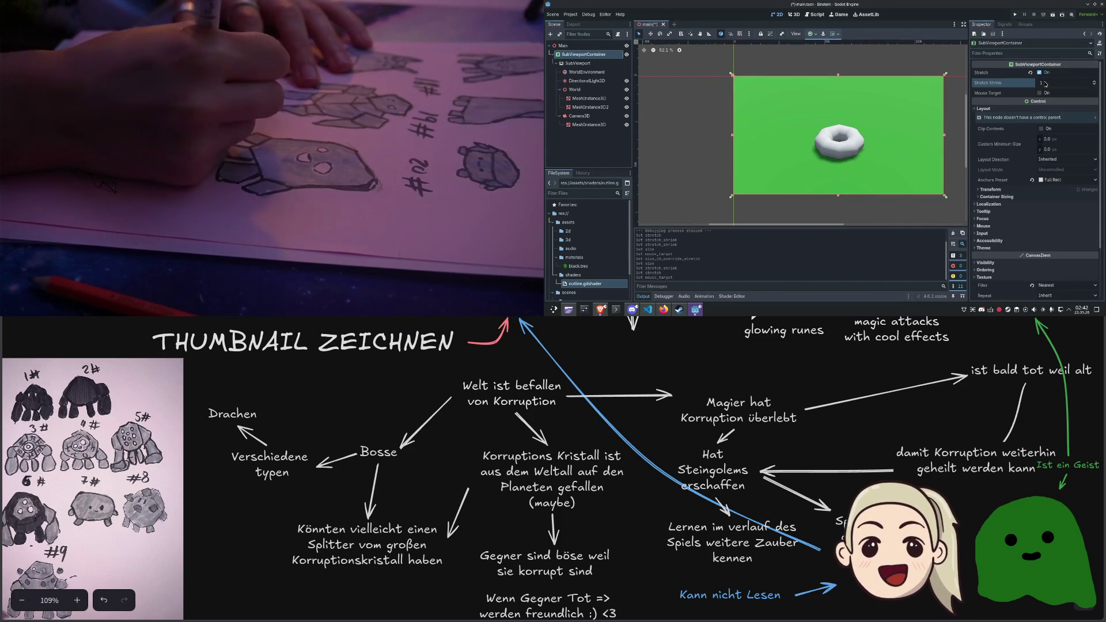
click(597, 63)
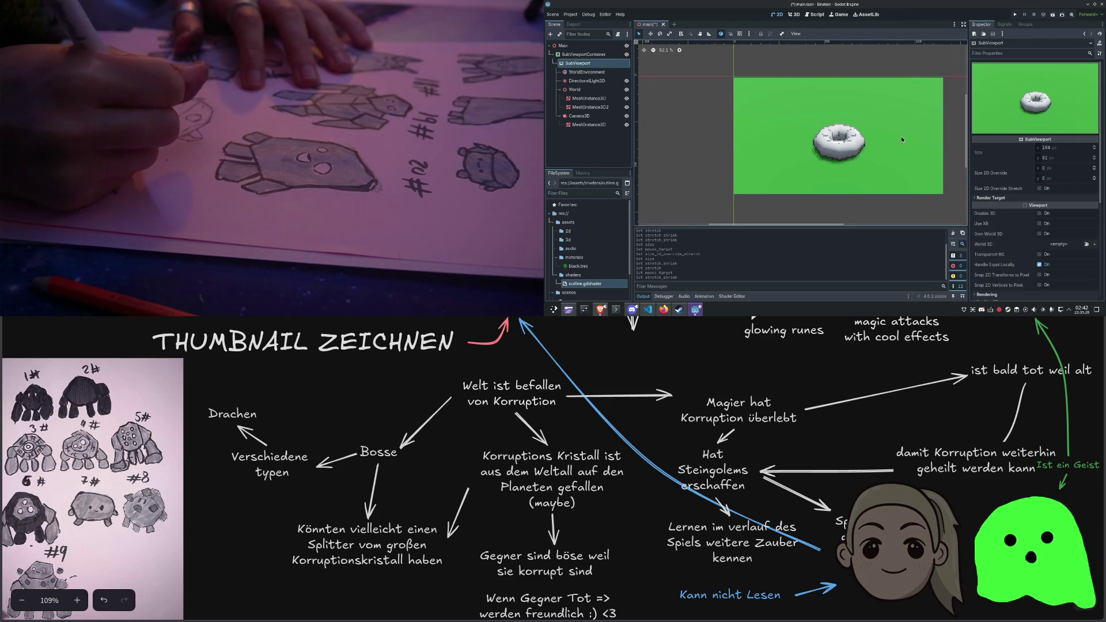
drag(901, 134, 869, 132)
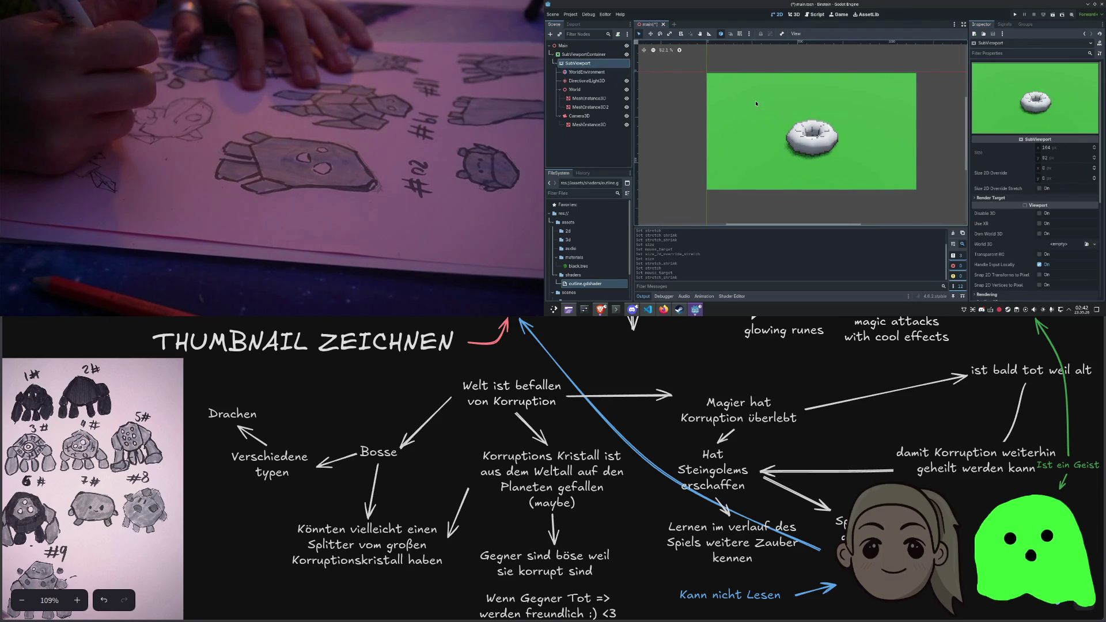
click(584, 54)
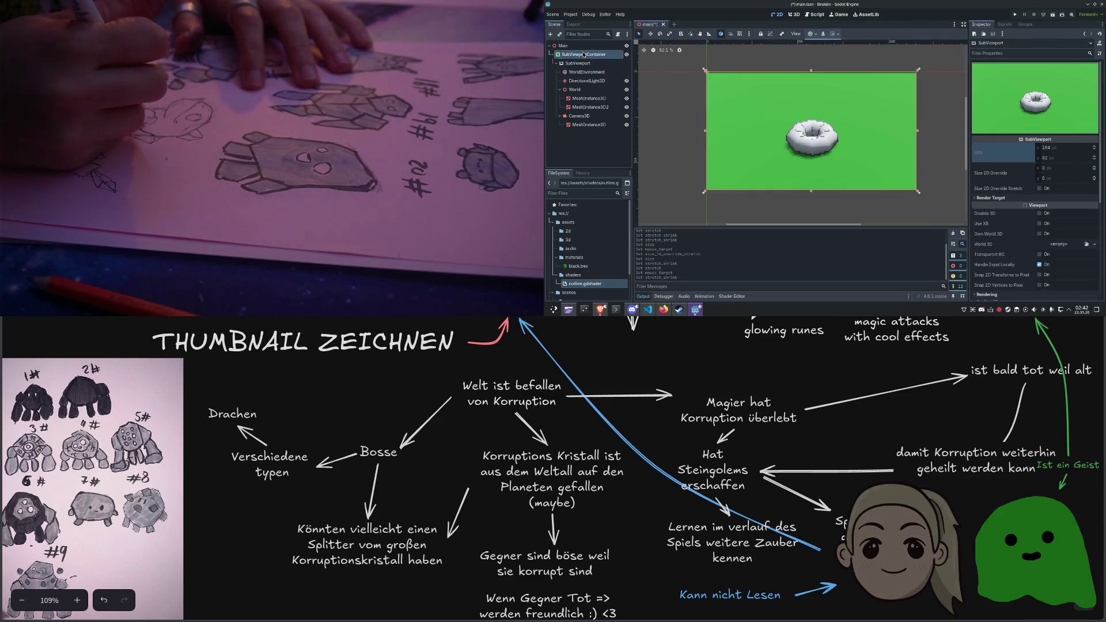
text(2)
key(Return)
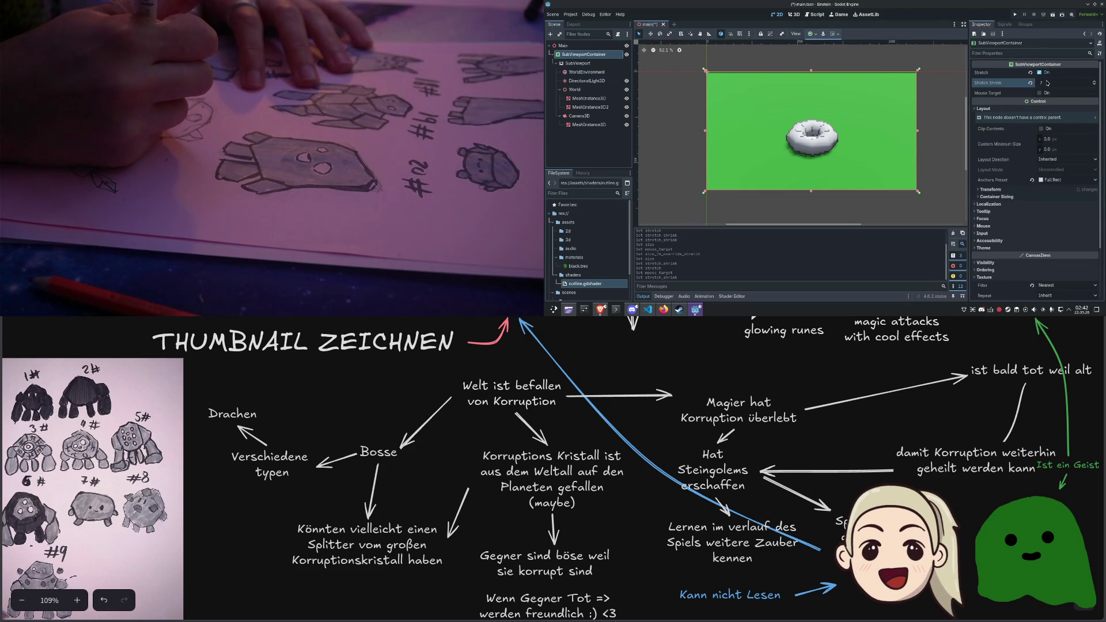
click(862, 64)
Save the scene and test-run the project in the debug window, then close it
key(ctrl+s)
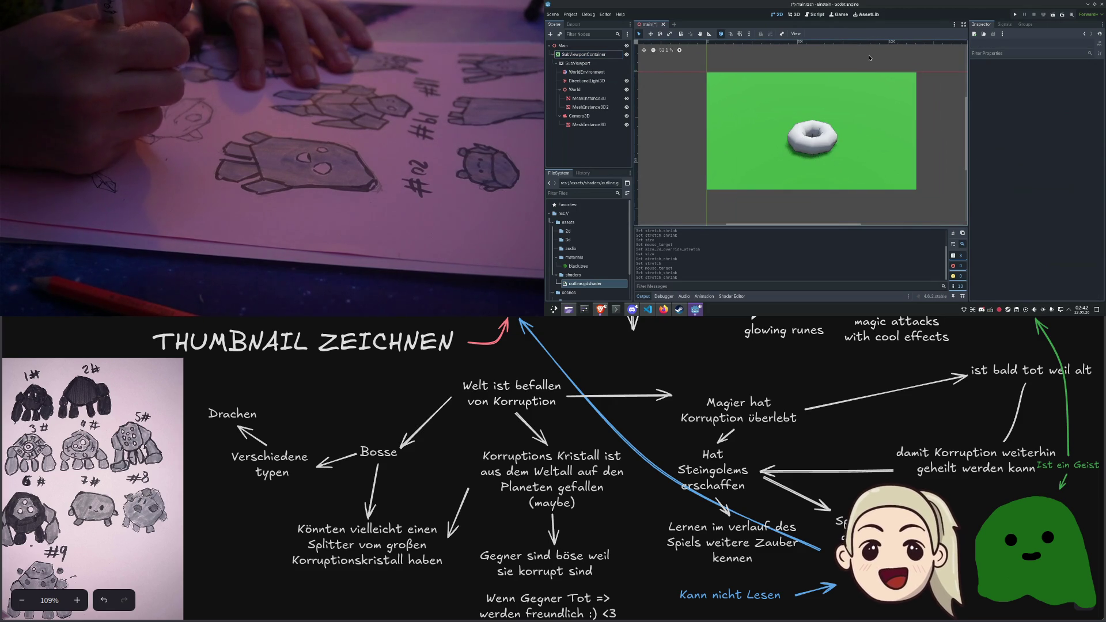
key(F5)
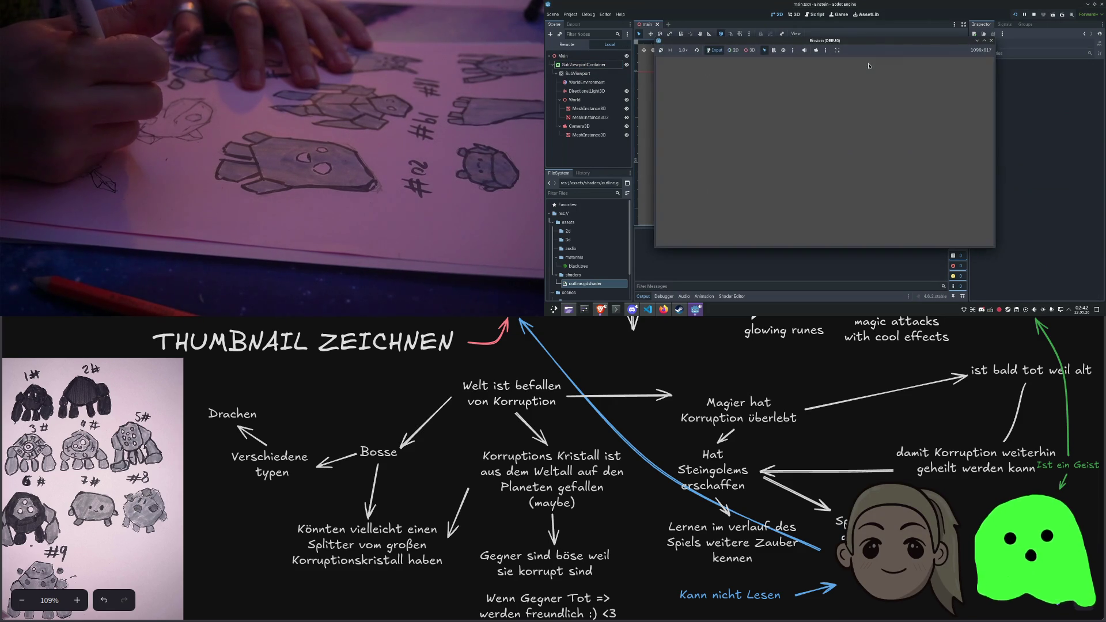
click(991, 41)
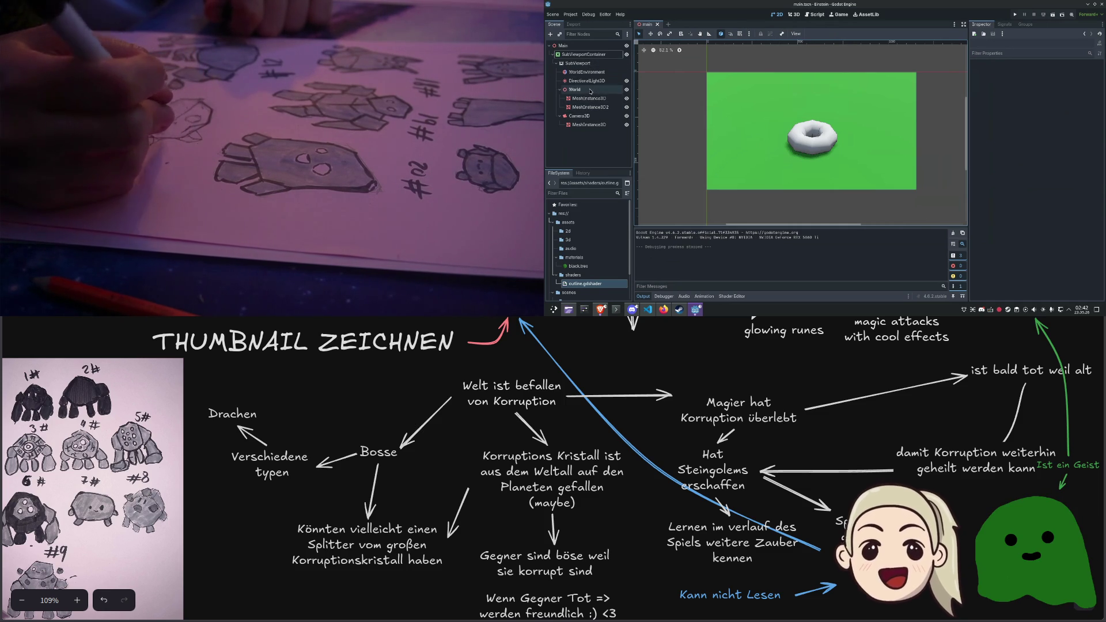
Select the torus MeshInstance3D2, test-run the game, and enter 4 for Ring Segments
click(590, 108)
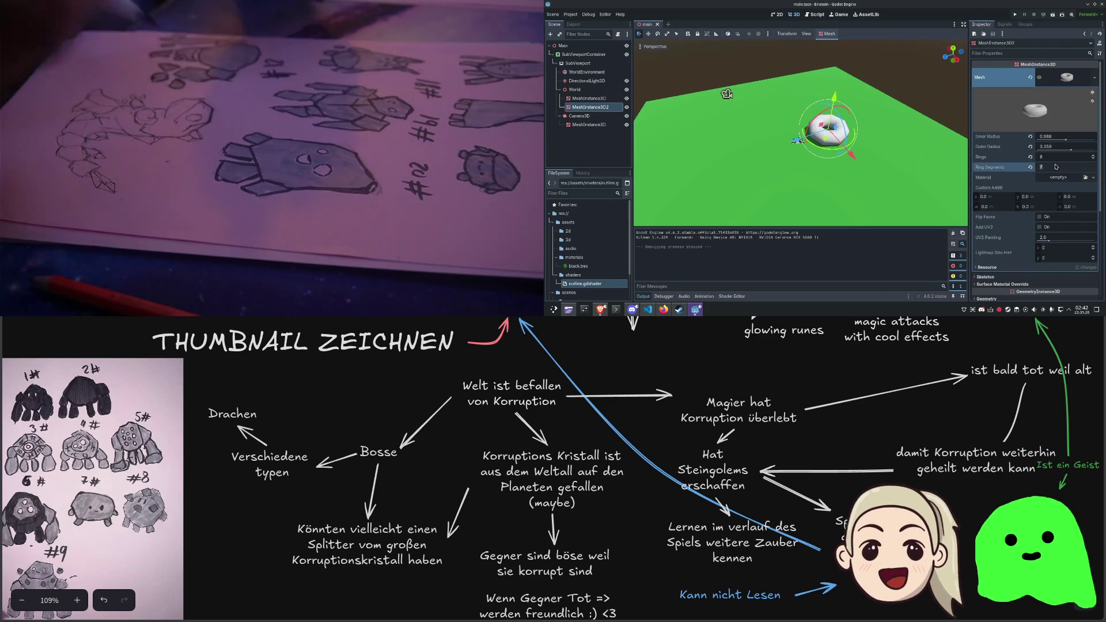
text(1)
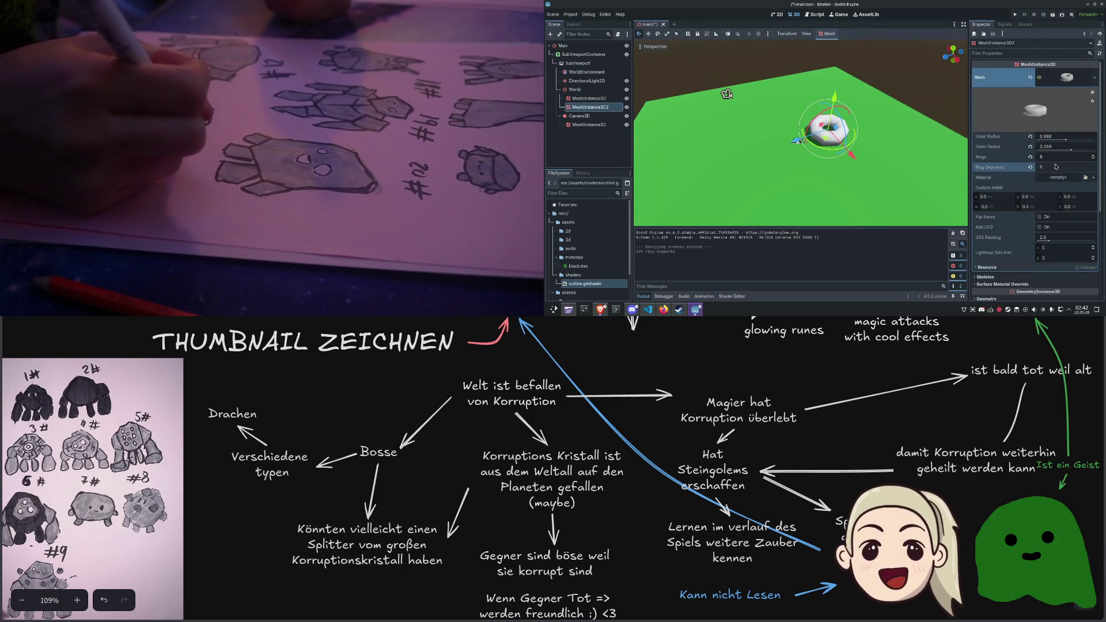
text(3)
text(4)
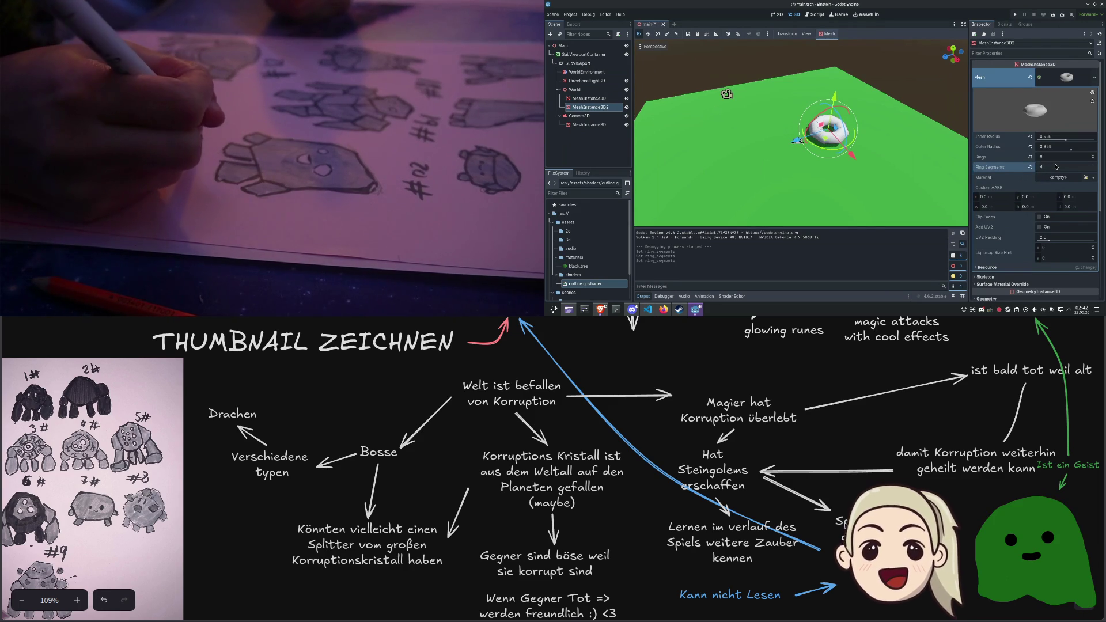
click(1015, 14)
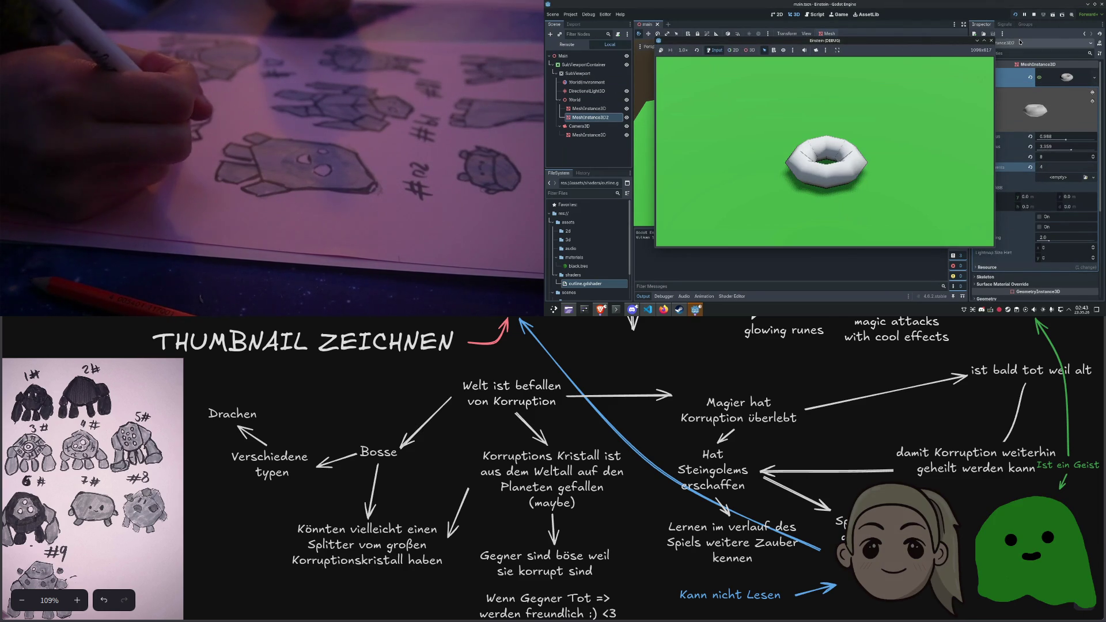
click(991, 41)
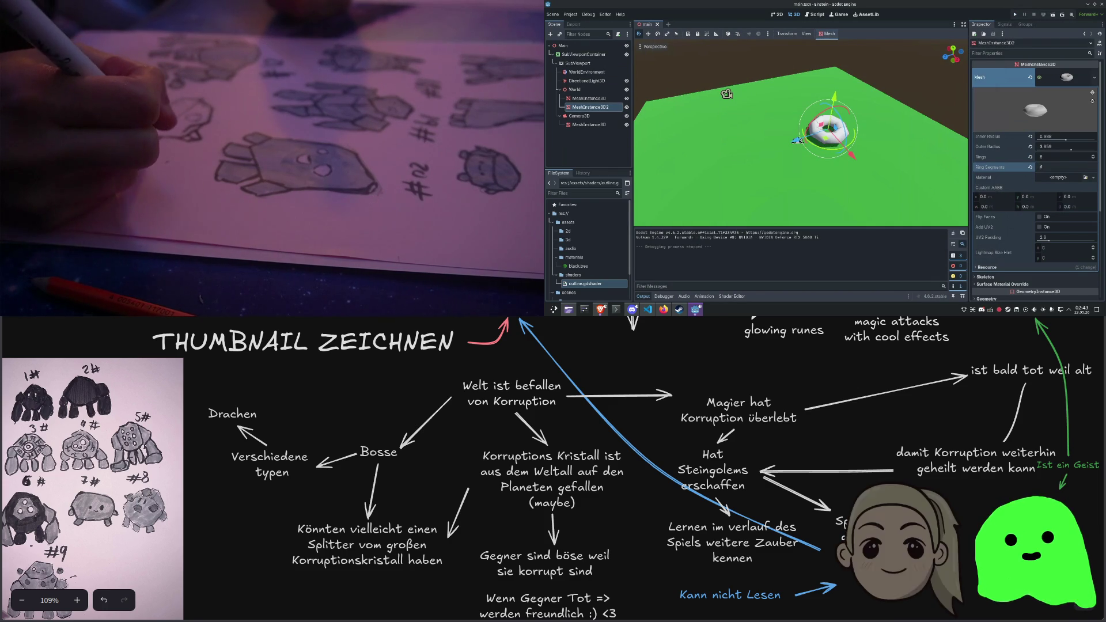
text(4)
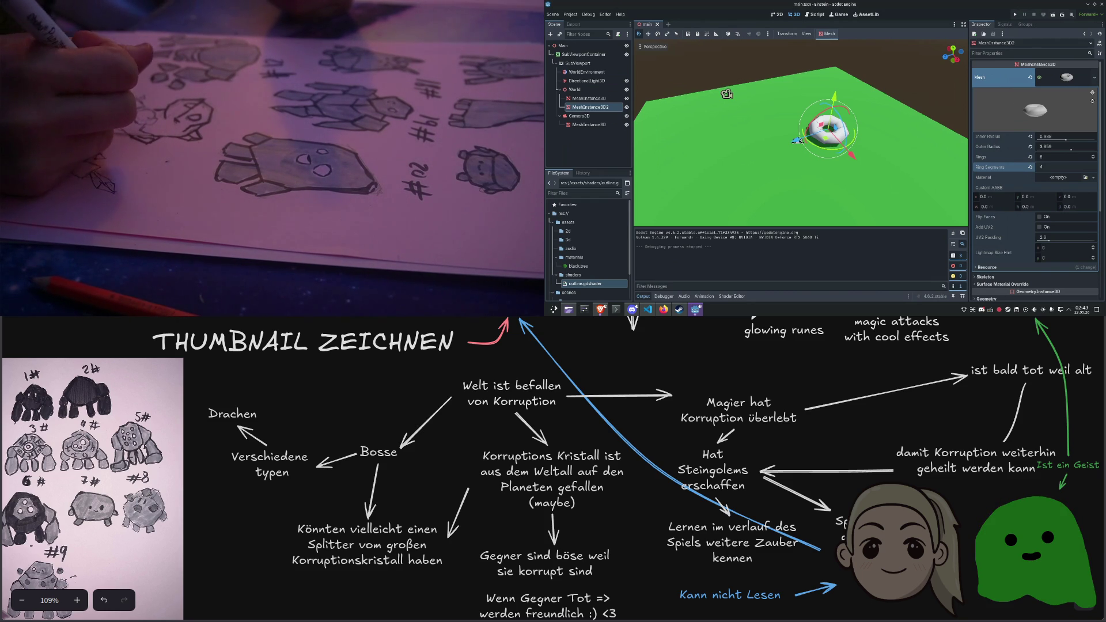
Commit Ring Segments = 4 on the torus, turning it into a blocky angular ring
scroll(835, 139, up, 6)
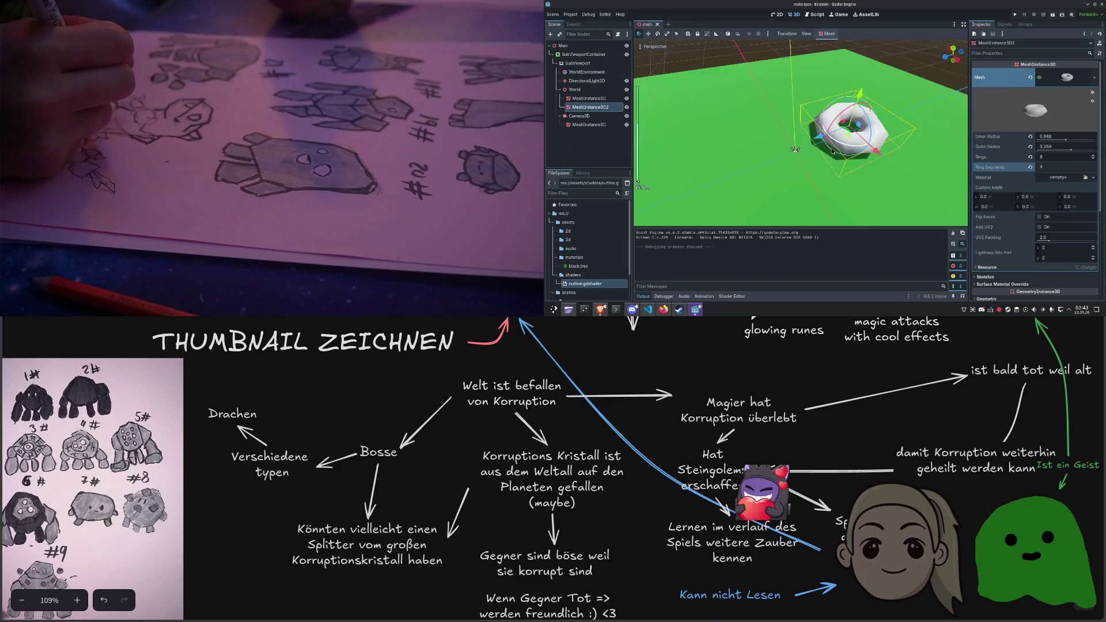
scroll(829, 133, up, 5)
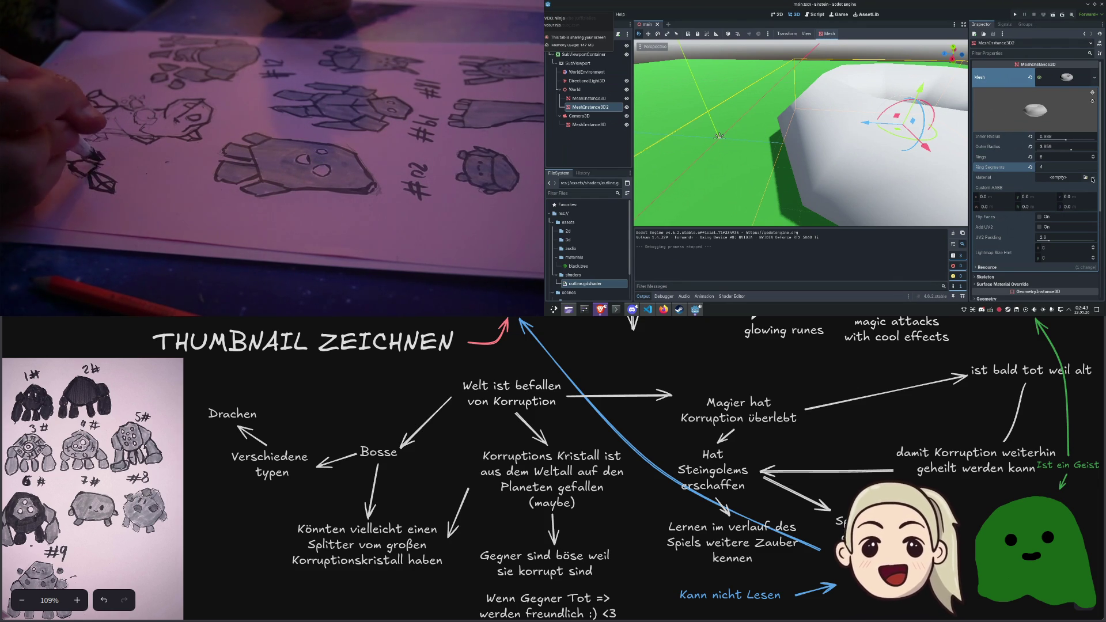
scroll(1104, 183, down, 1)
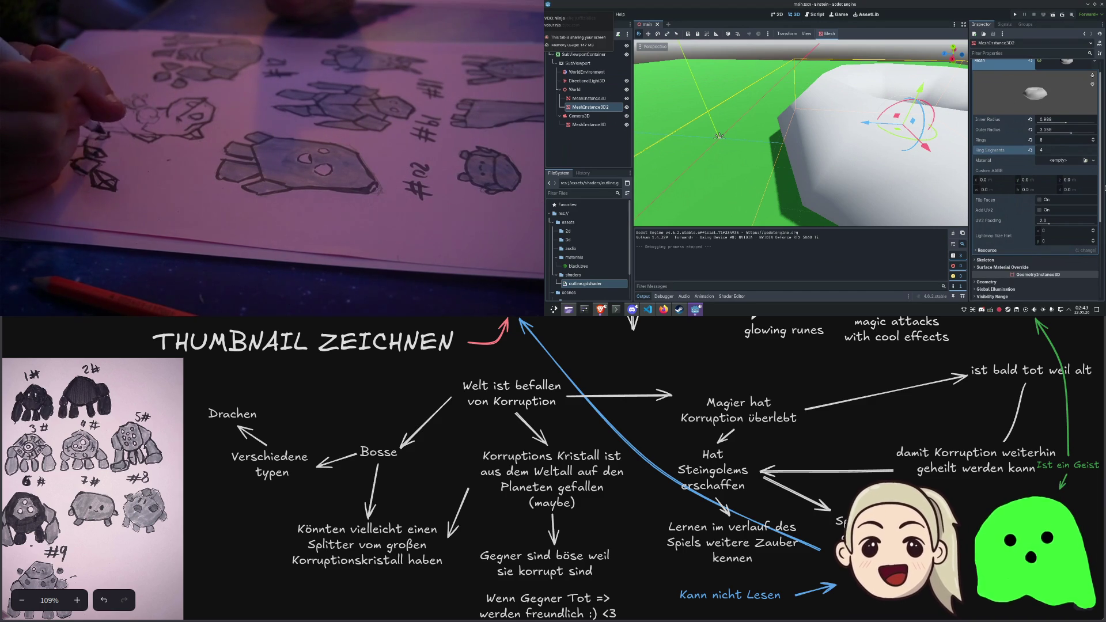
scroll(1103, 188, down, 1)
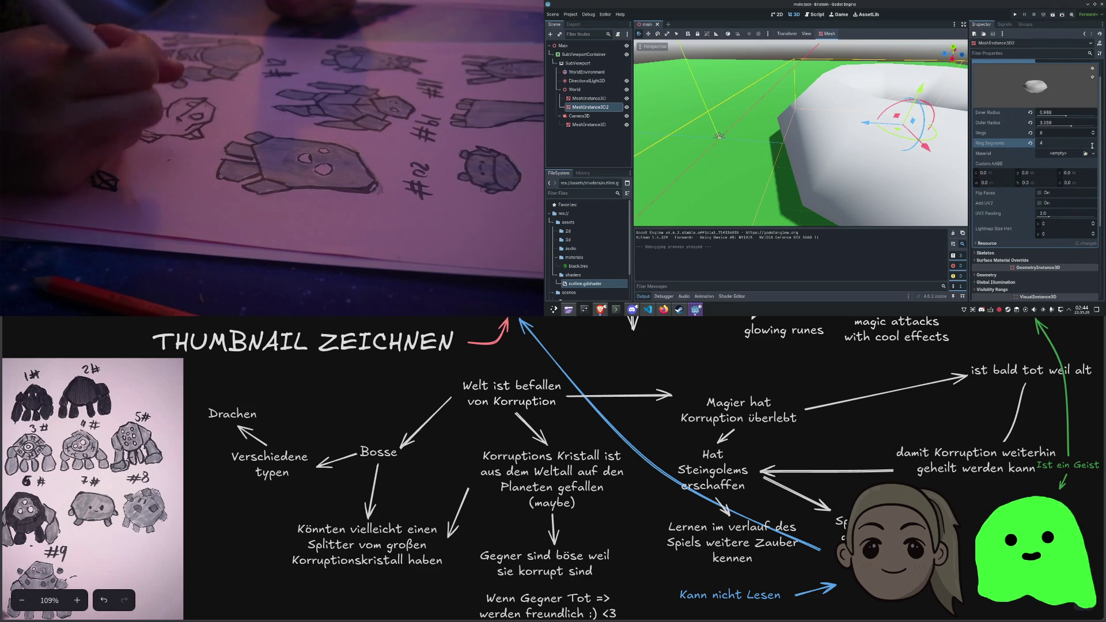
key(Return)
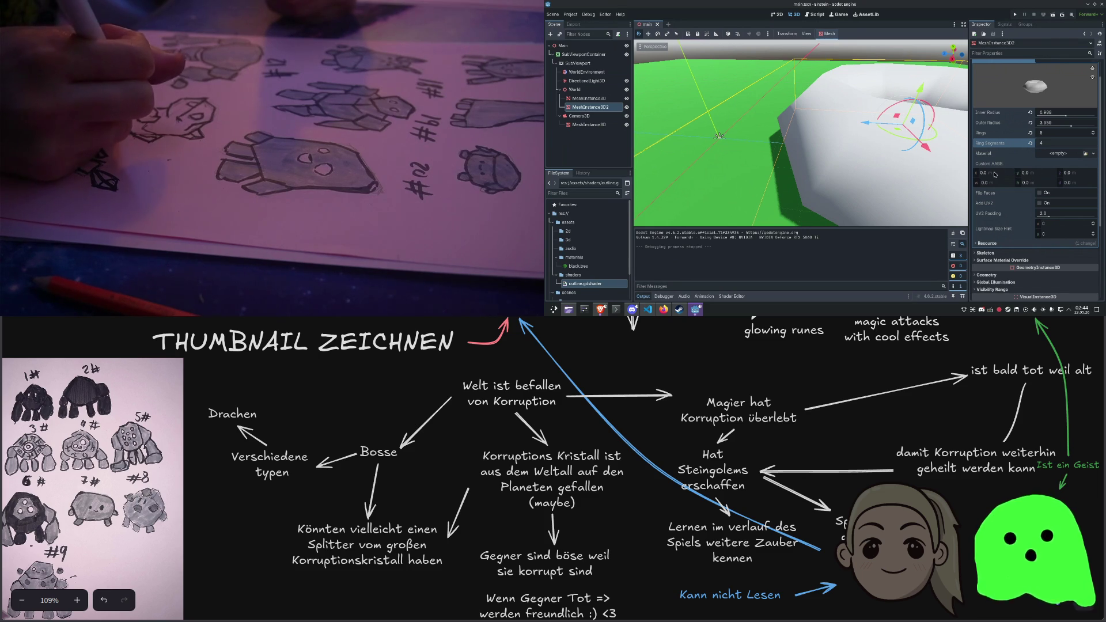
Enable second UV generation on the torus mesh and reset its lightmap size hint
click(1039, 192)
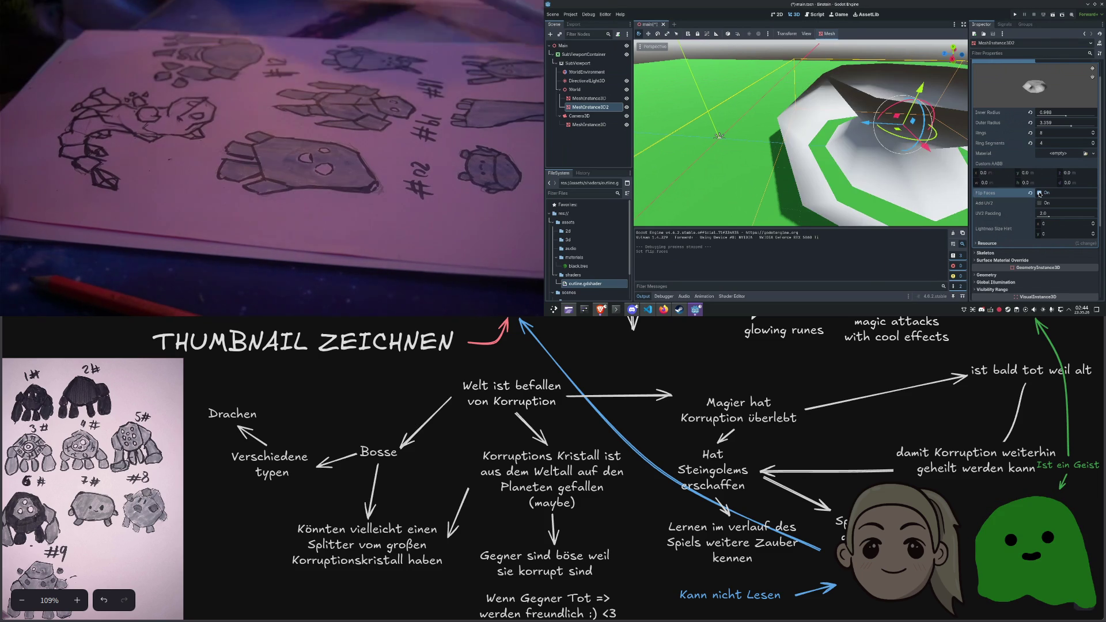
click(1039, 193)
click(1039, 203)
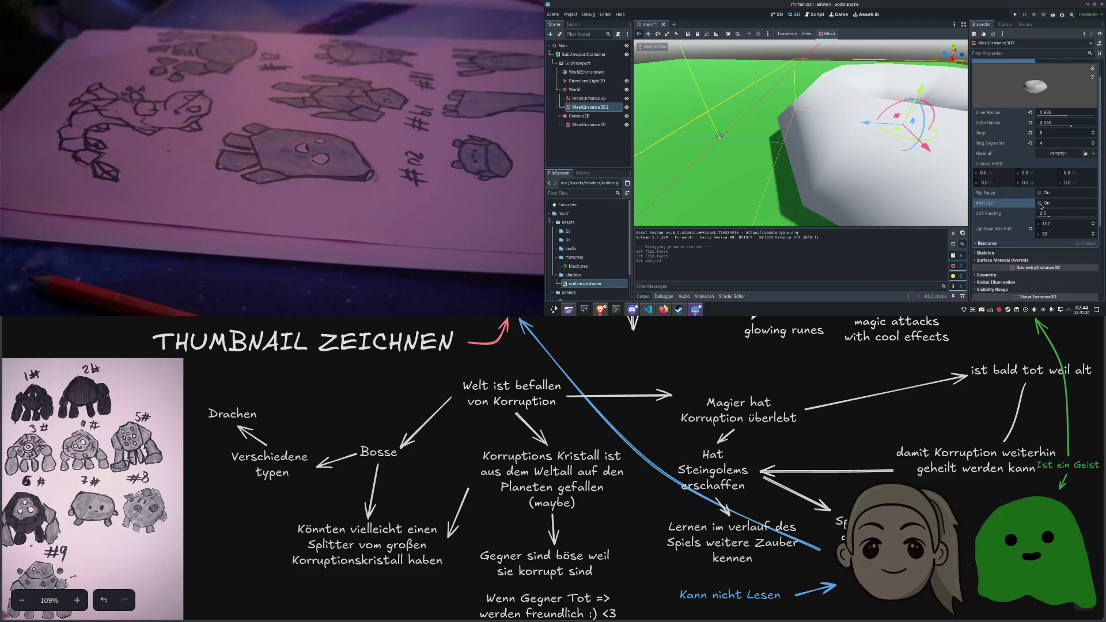
click(1030, 229)
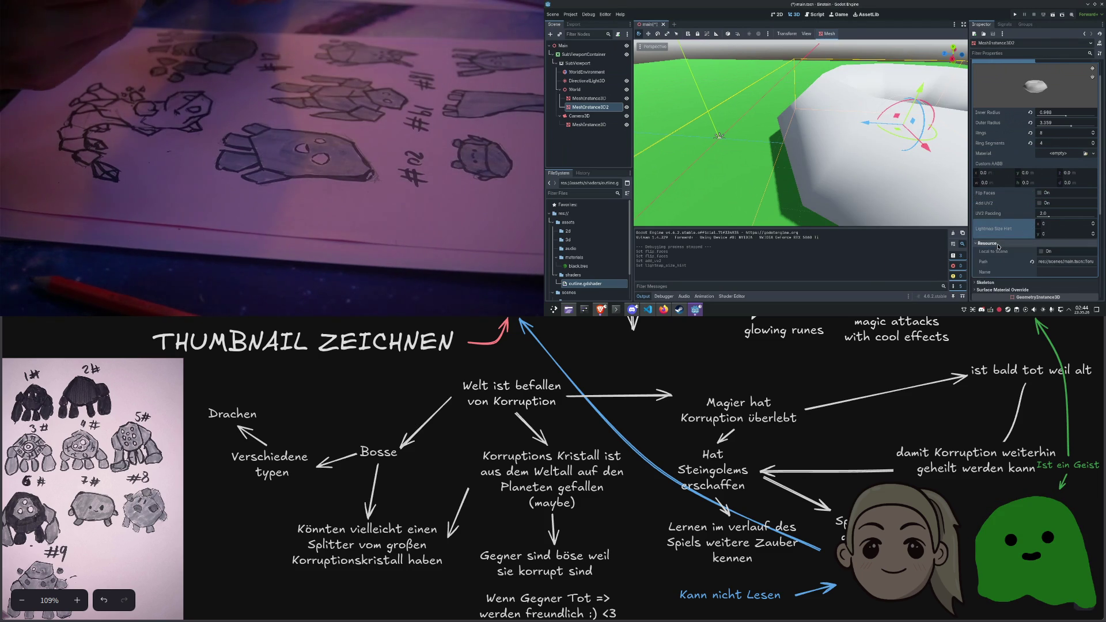
scroll(999, 247, down, 2)
scroll(999, 246, down, 1)
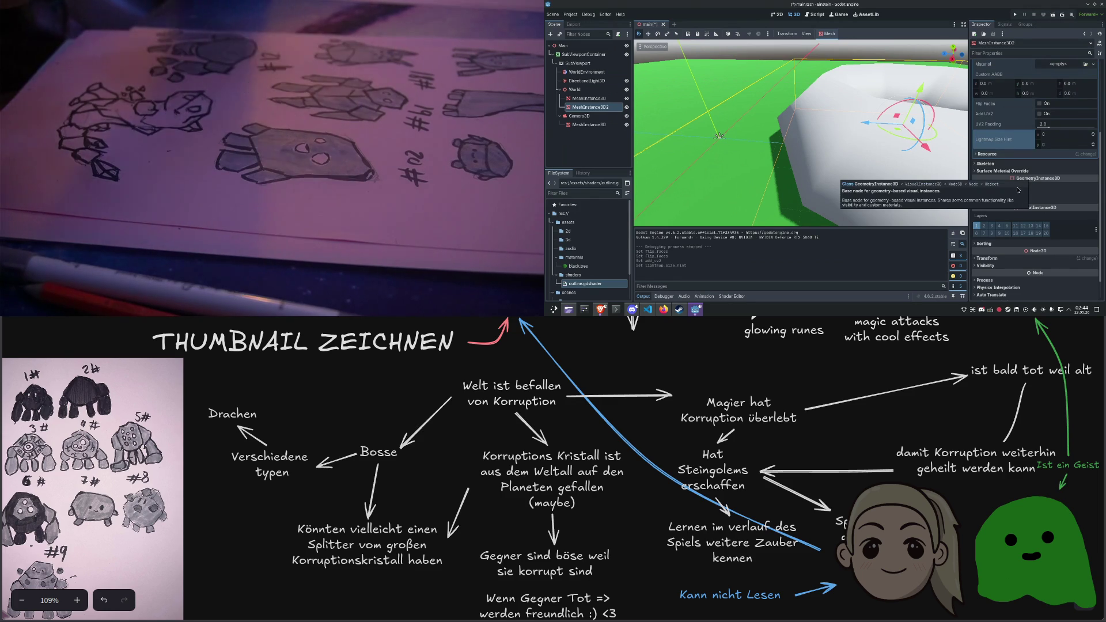
In Geometry settings, keep LOD bias at 1.0, set GI mode to Static, lightmap texel scale about 3.11
click(1038, 186)
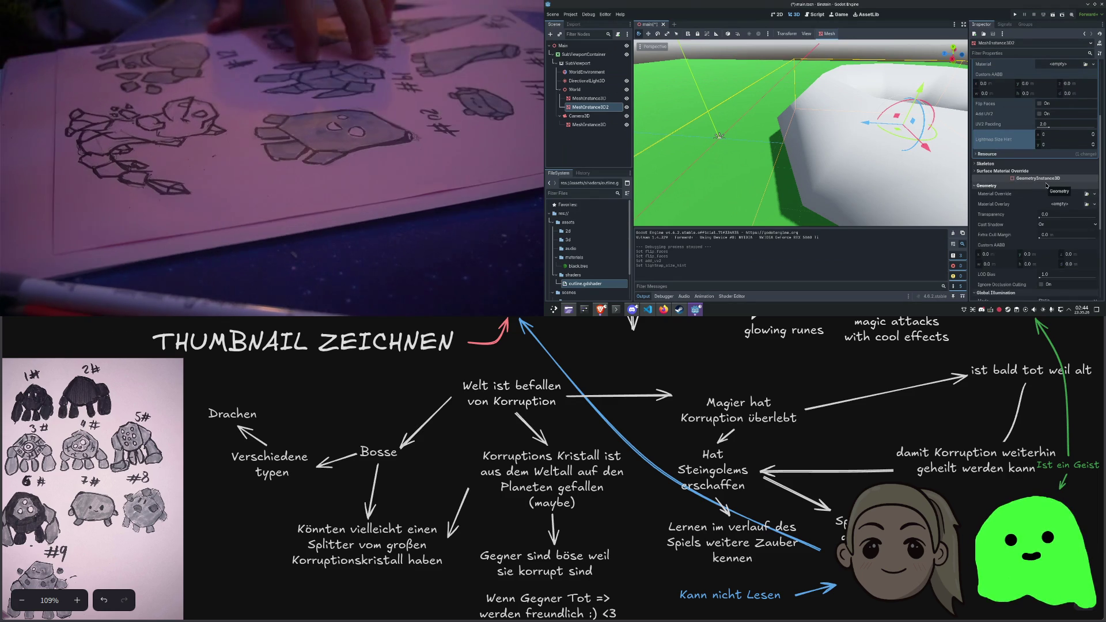
scroll(1036, 231, down, 1)
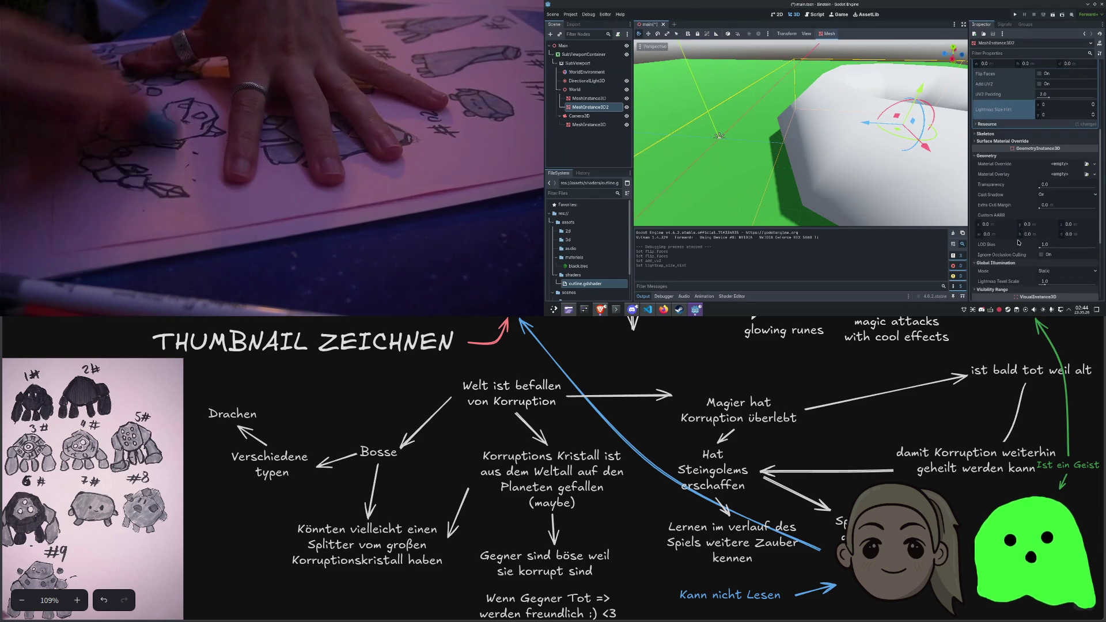
drag(1040, 247, 1059, 248)
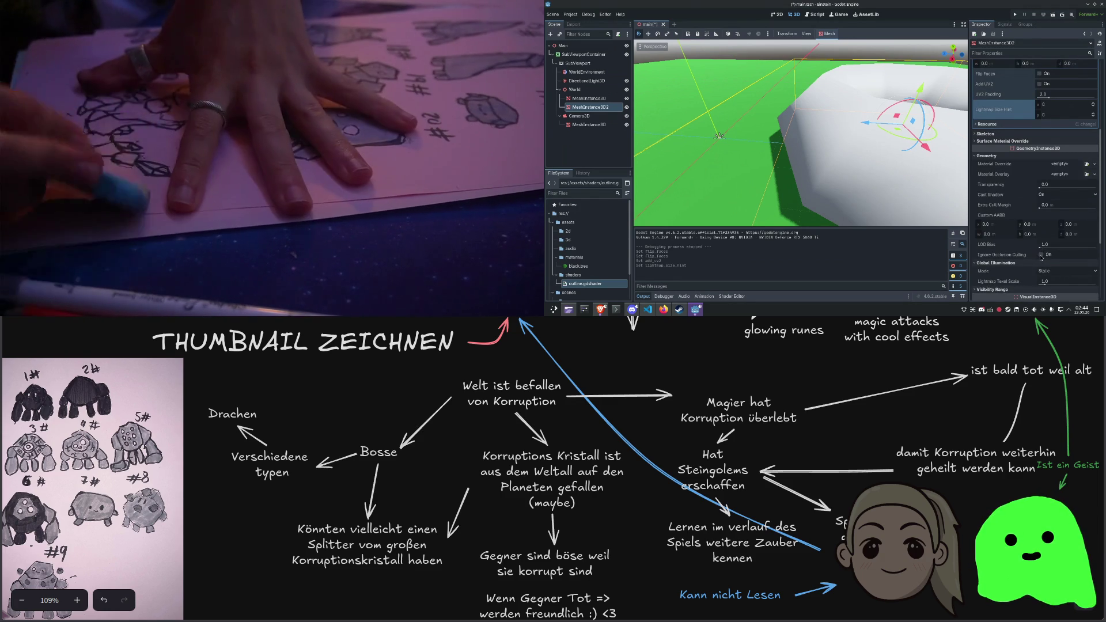
click(1031, 244)
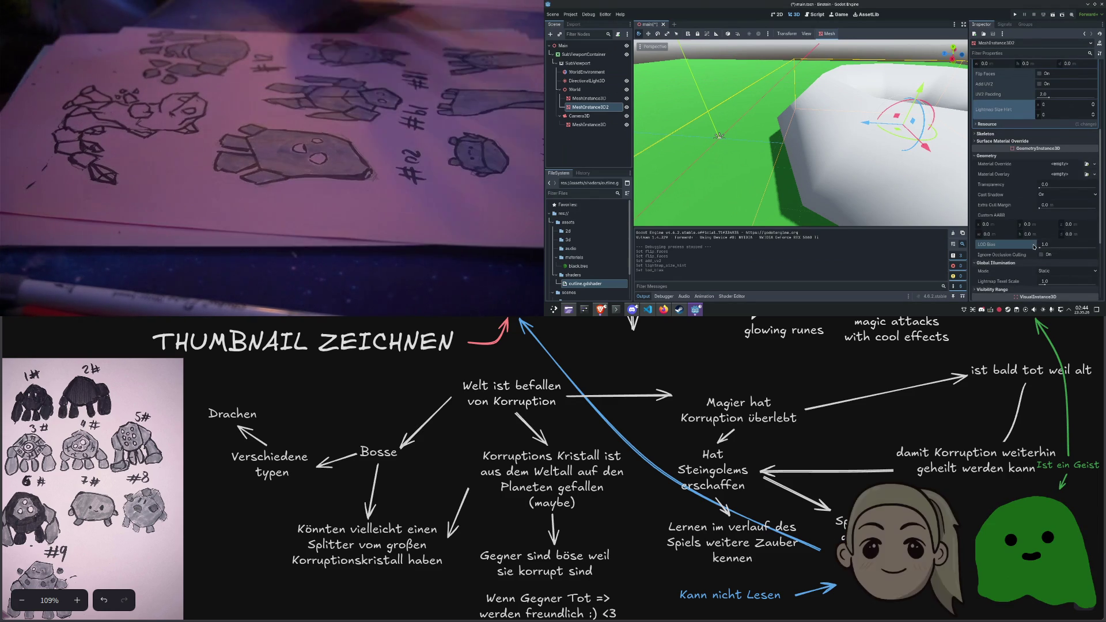
scroll(1034, 246, down, 2)
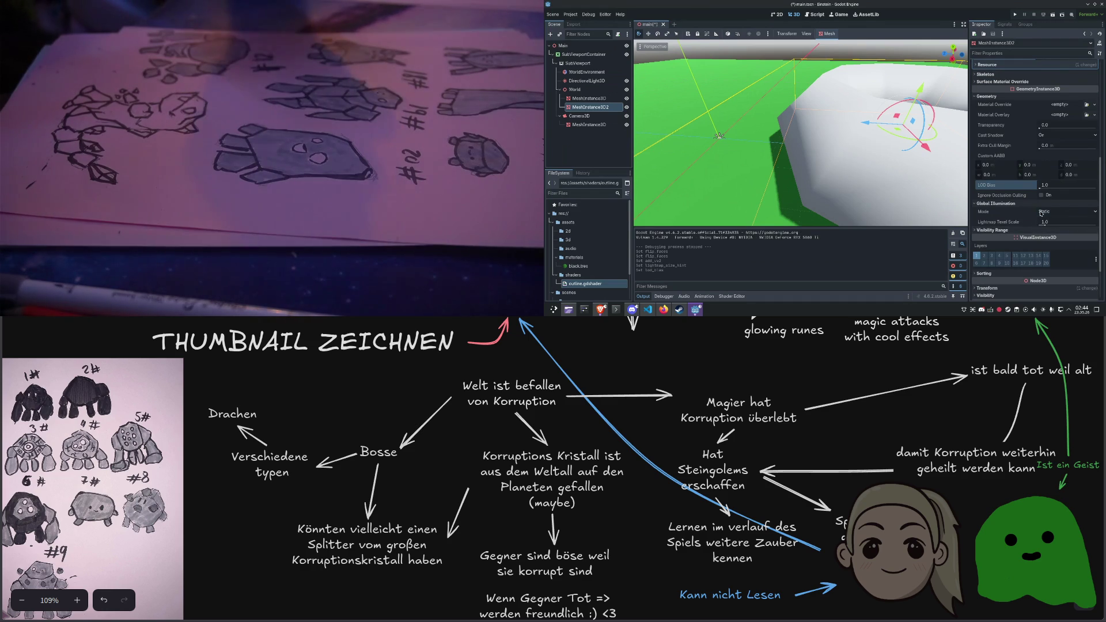
click(1041, 212)
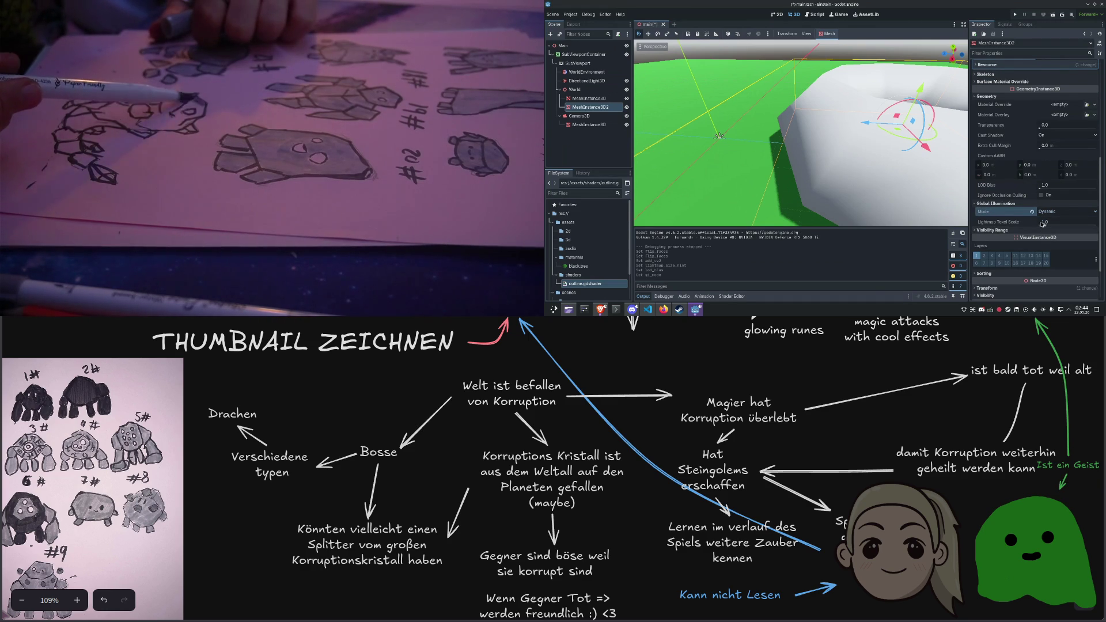
click(1044, 229)
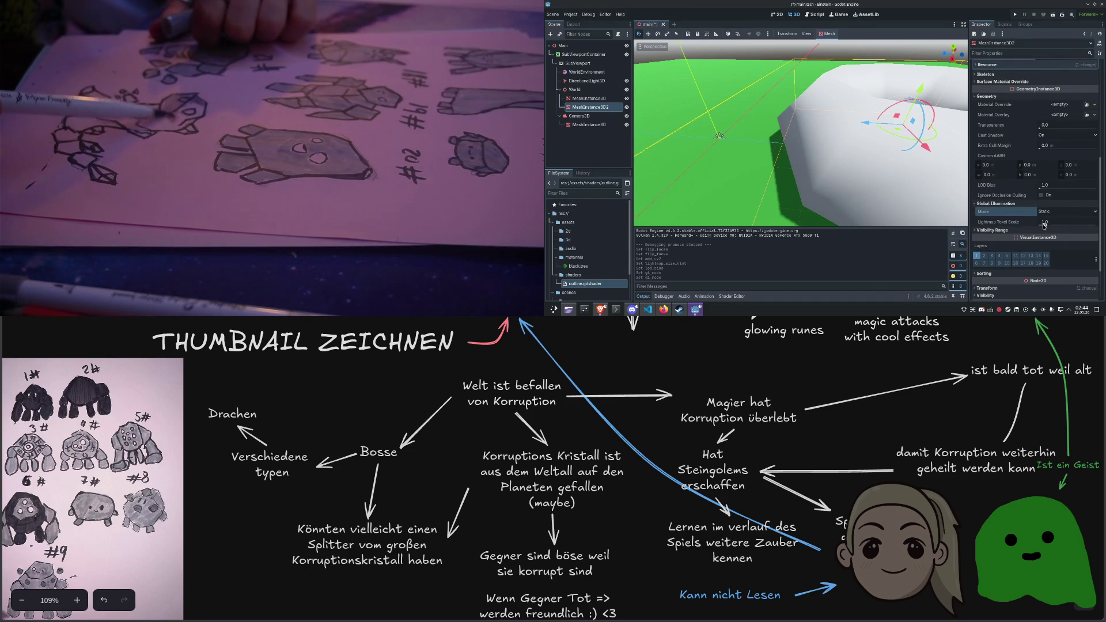
drag(1043, 225, 1057, 226)
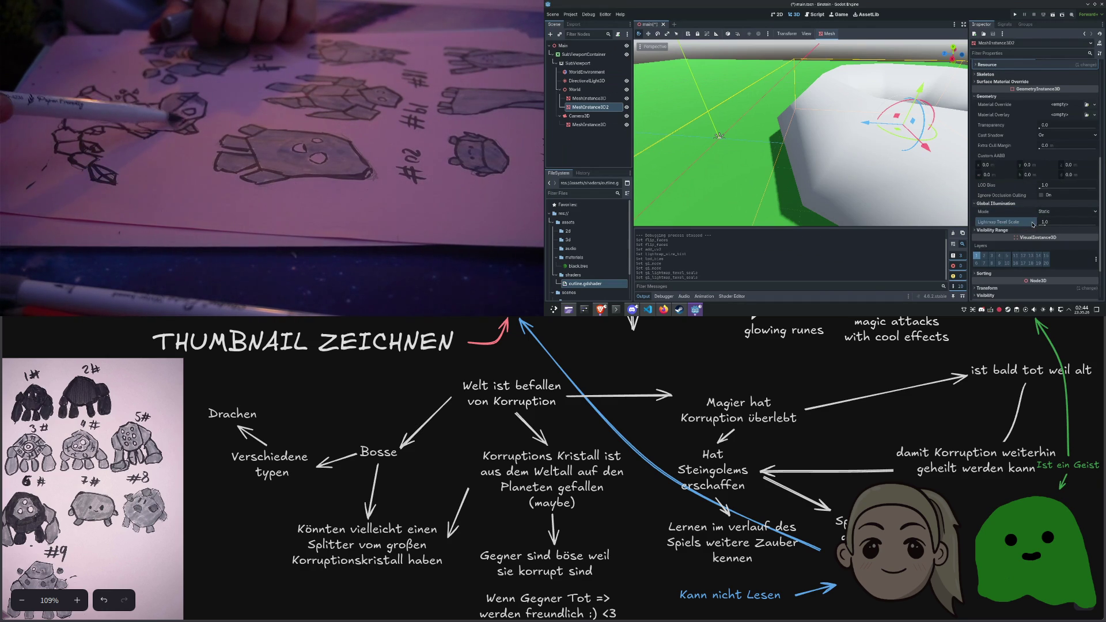
scroll(1033, 224, down, 3)
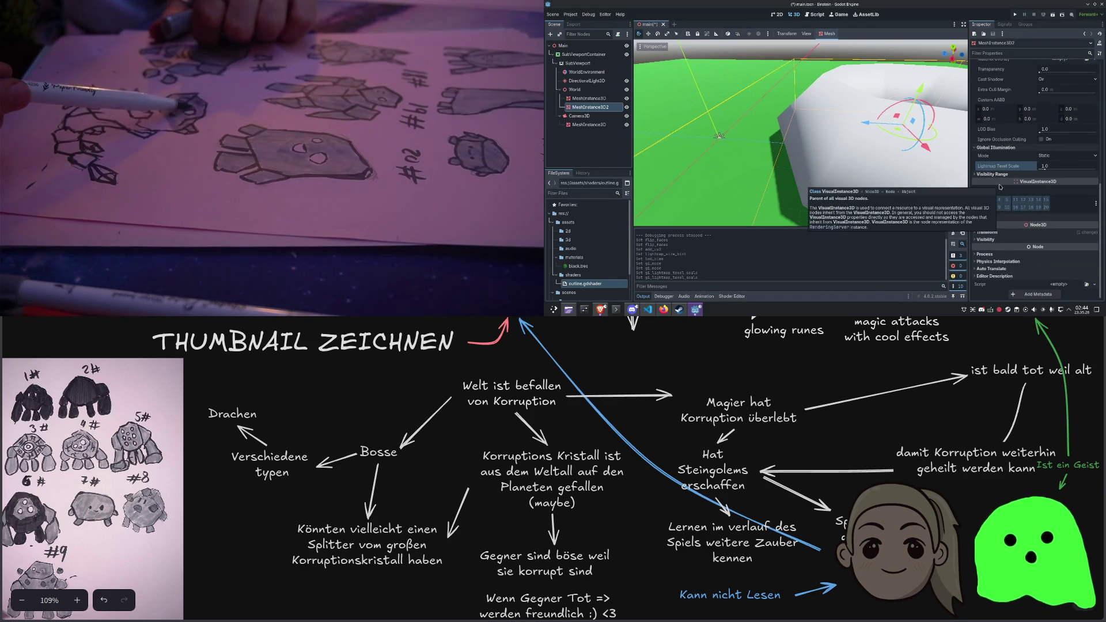
scroll(1002, 182, up, 15)
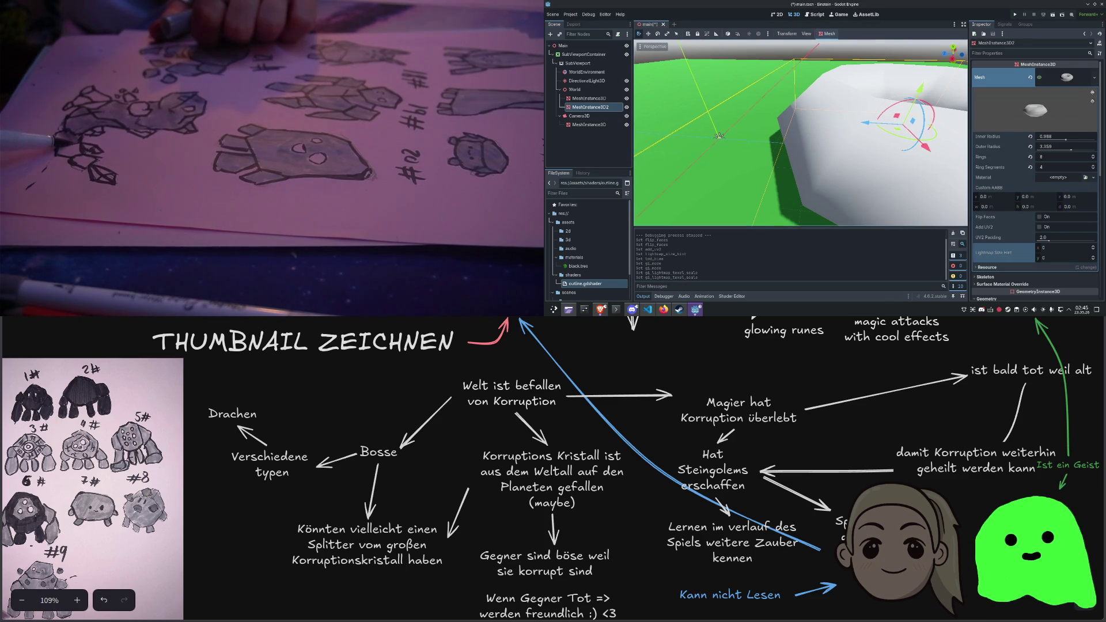
scroll(881, 172, down, 5)
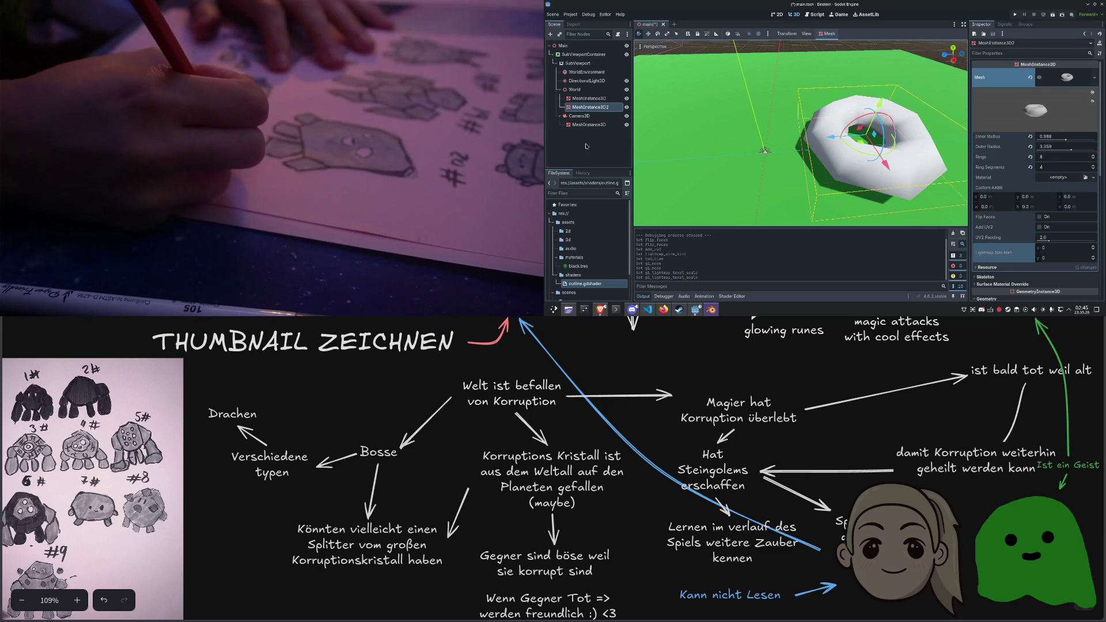
right_click(579, 284)
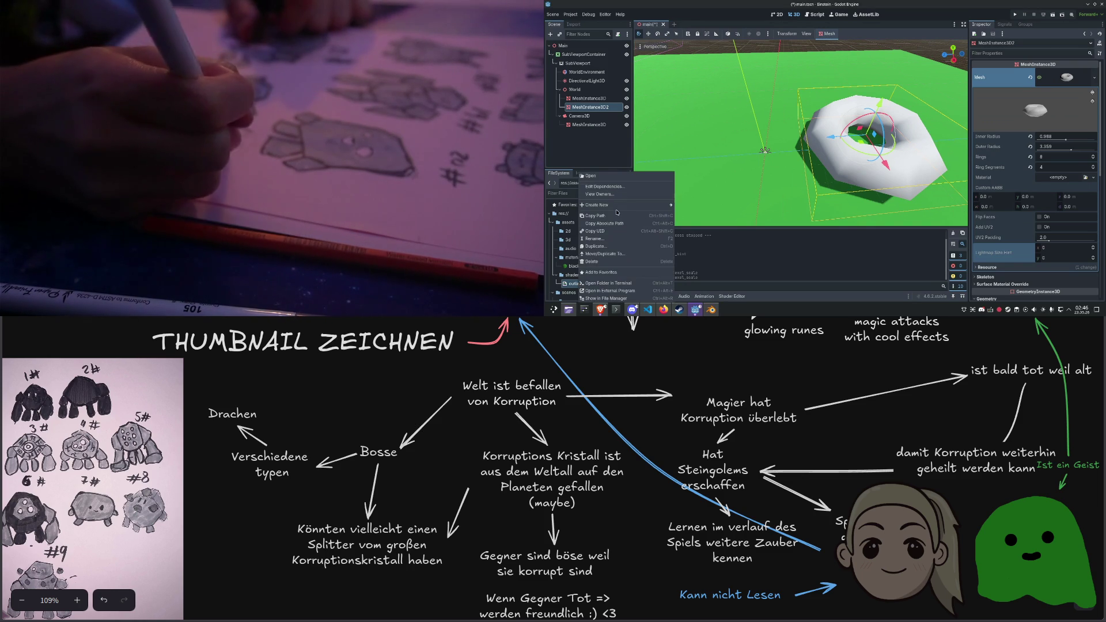
click(638, 283)
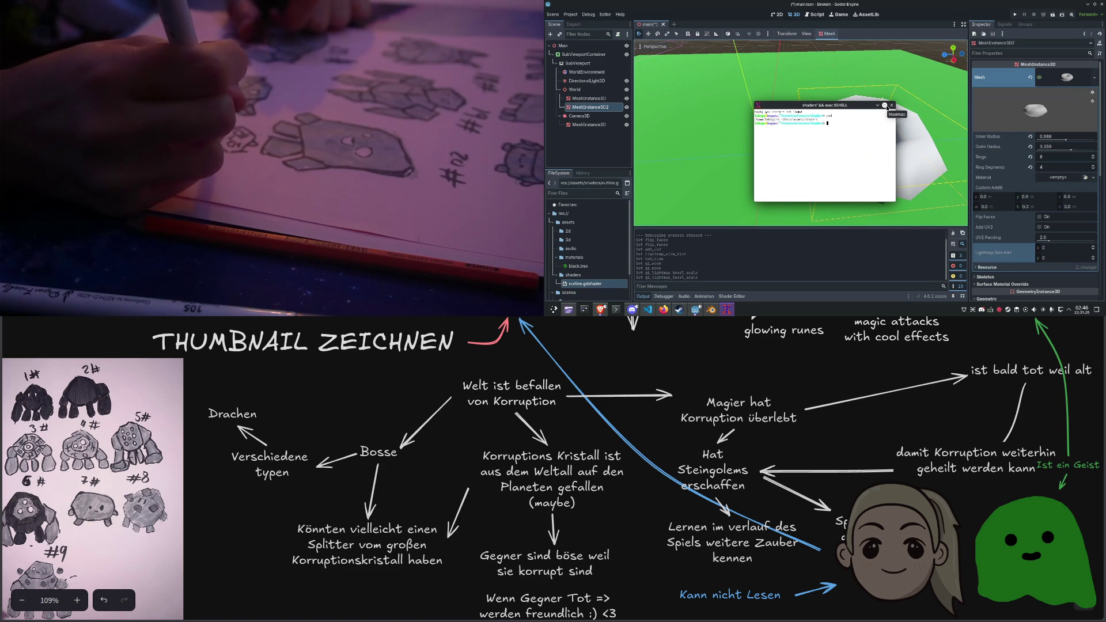
click(891, 105)
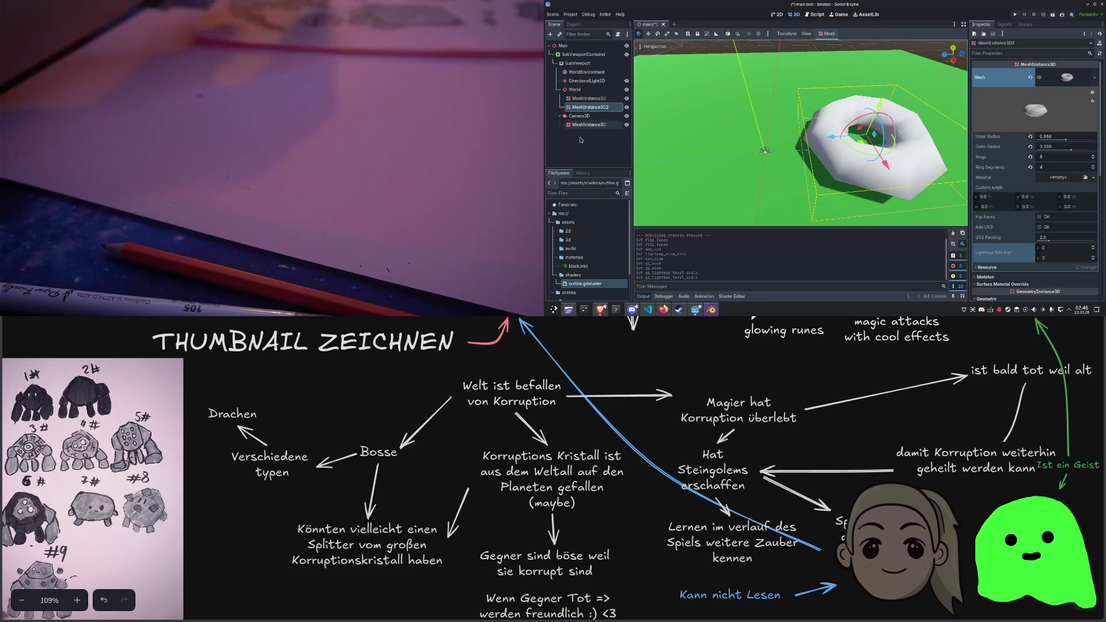
key(Escape)
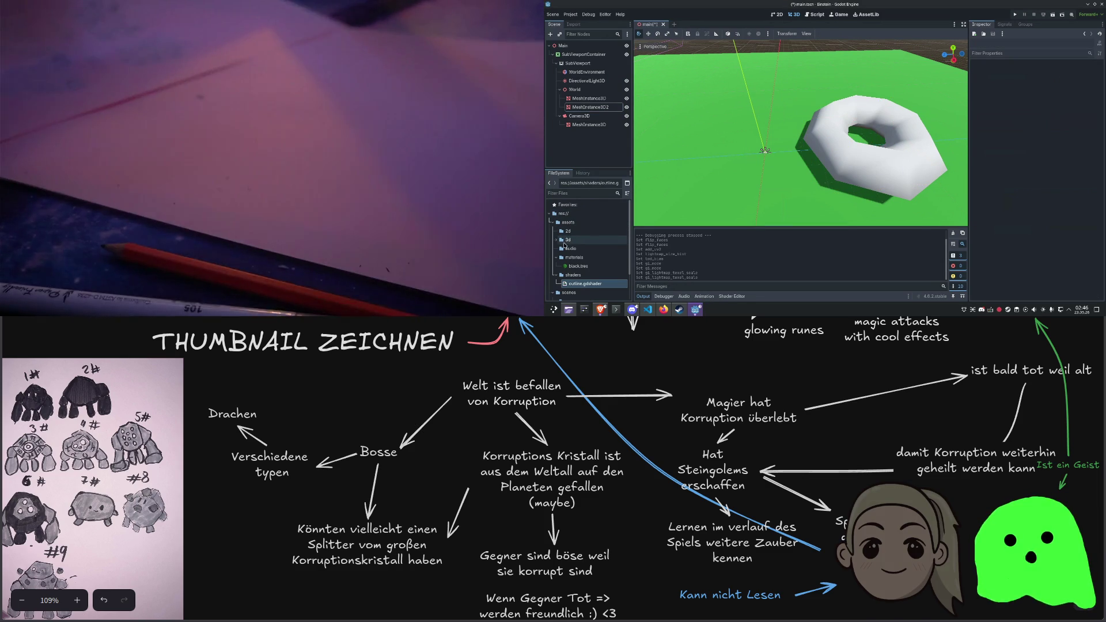
Add torus.glb under World and delete the old MeshInstance3D2 torus
click(557, 239)
drag(577, 249, 580, 97)
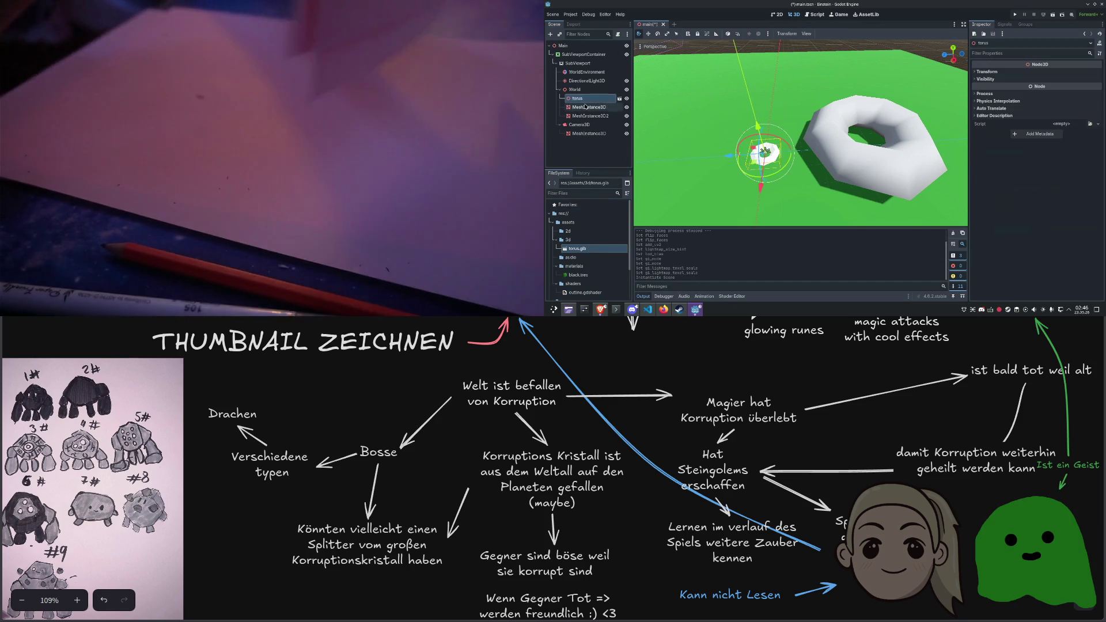
click(586, 108)
shift+click(586, 116)
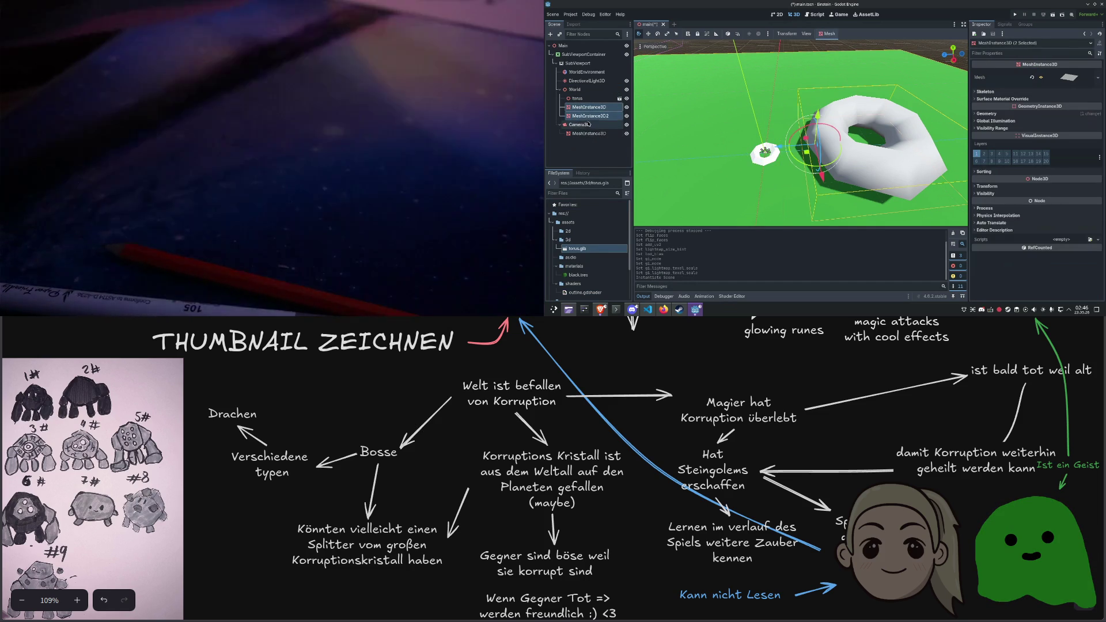
click(586, 116)
key(Delete)
click(807, 163)
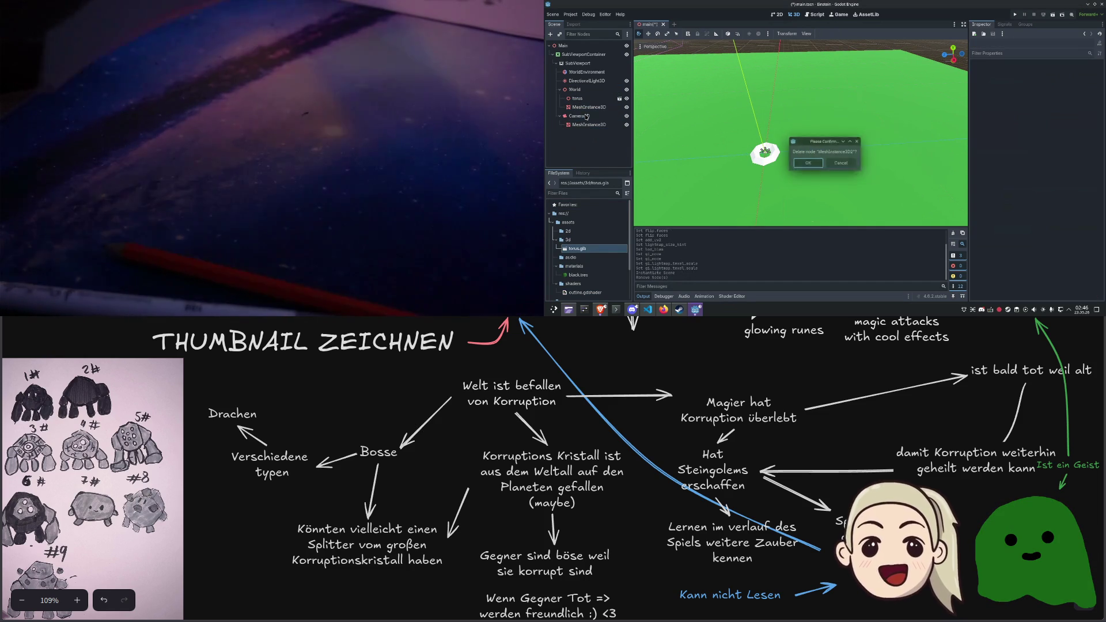
Move the imported torus right across the ground and stretch it along its red axis
click(776, 153)
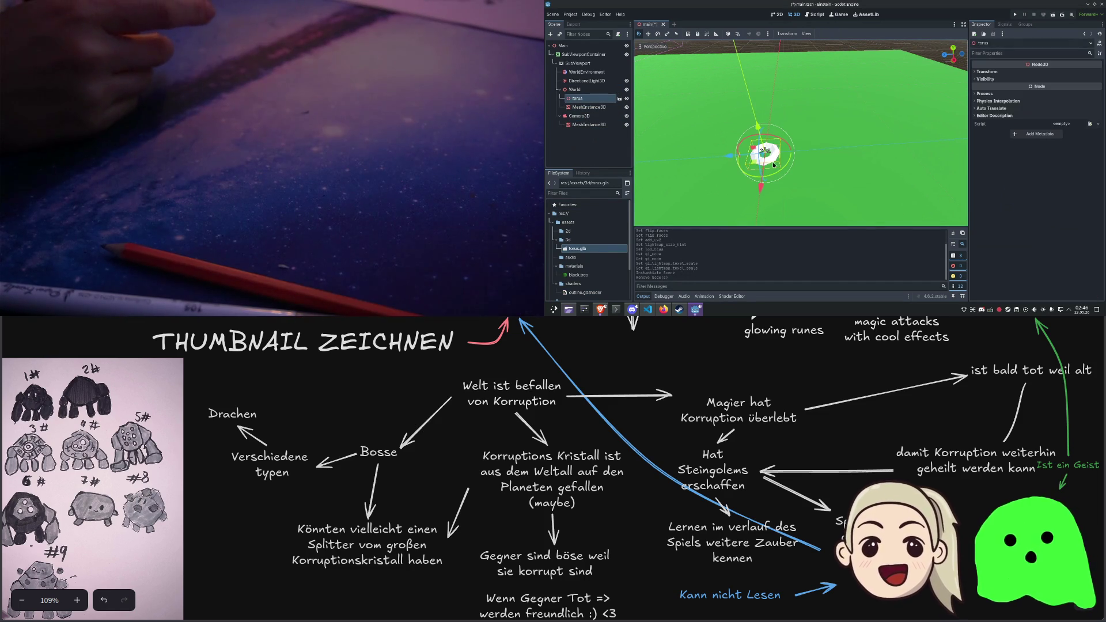
click(768, 157)
click(769, 156)
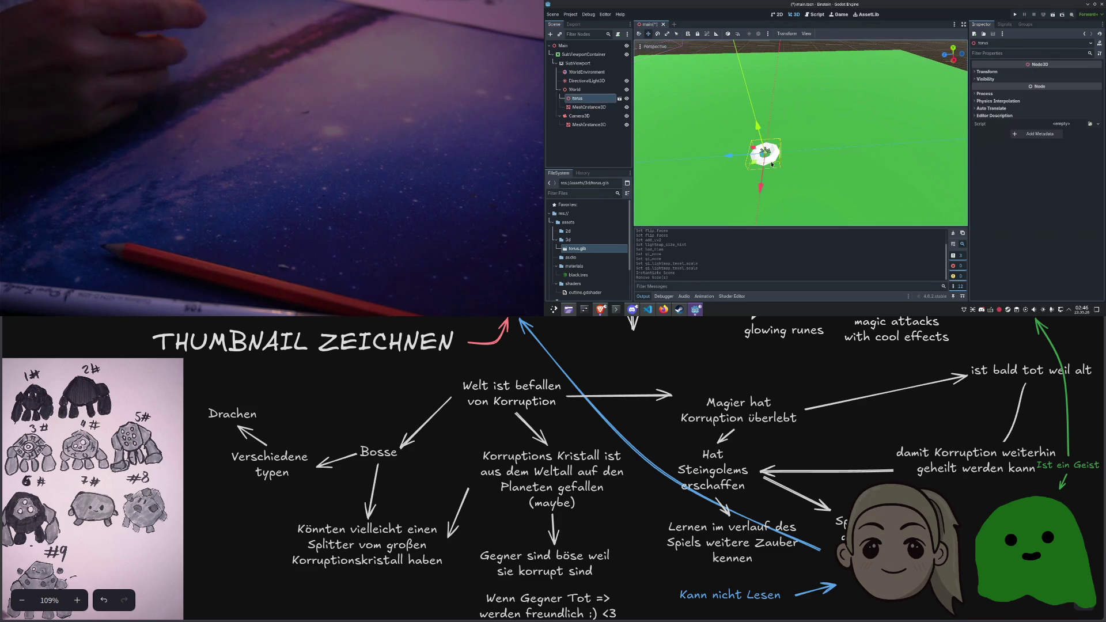
drag(768, 157, 800, 146)
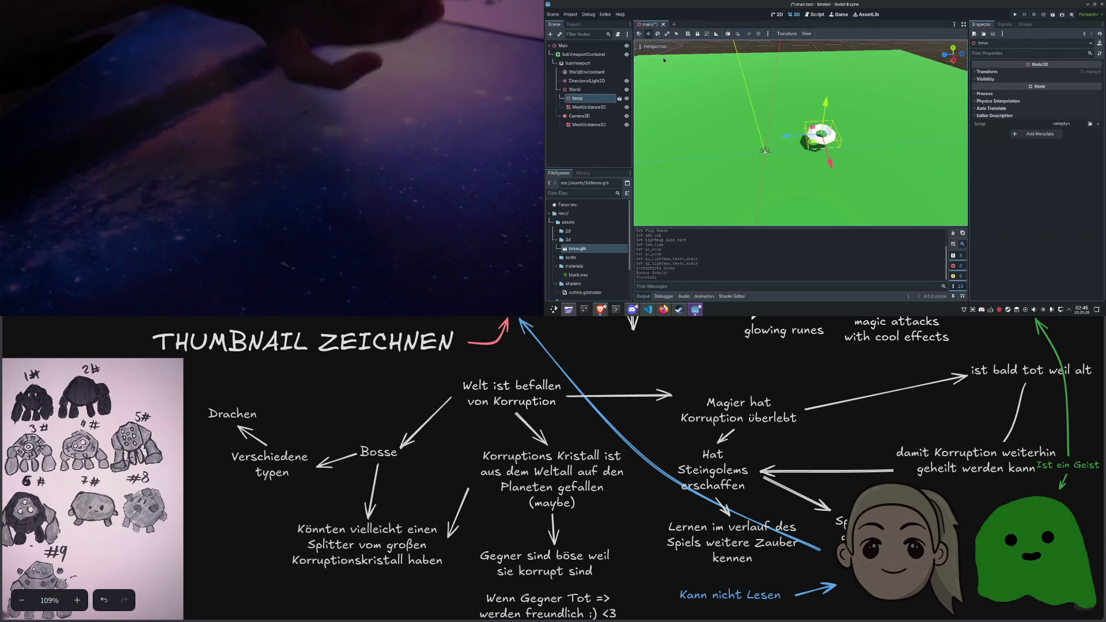
click(667, 34)
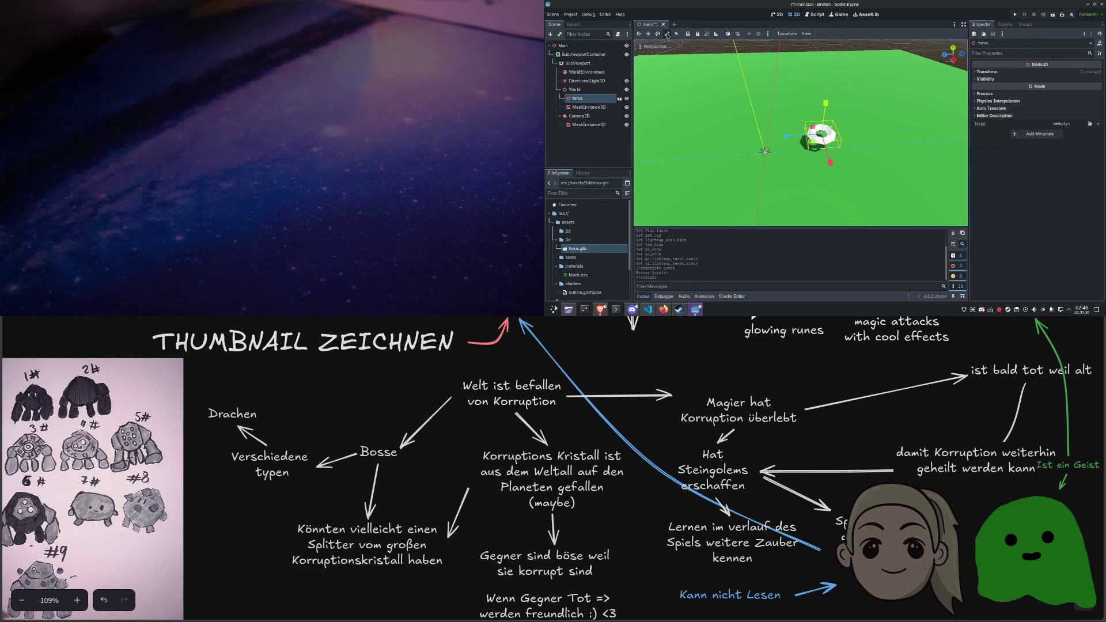
drag(830, 163, 832, 171)
click(639, 35)
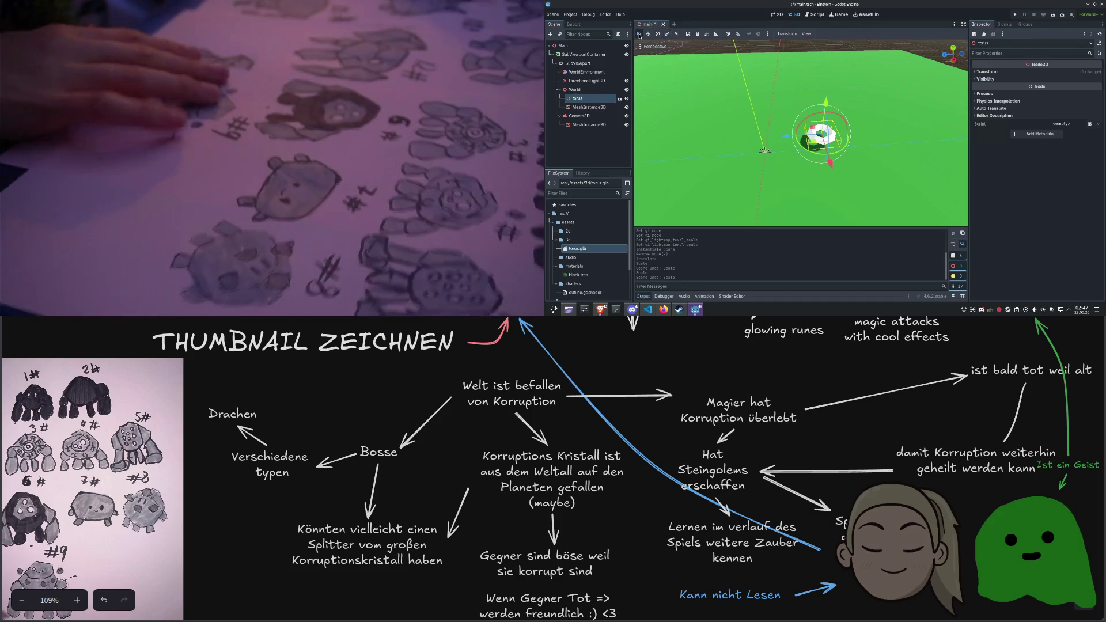
click(667, 34)
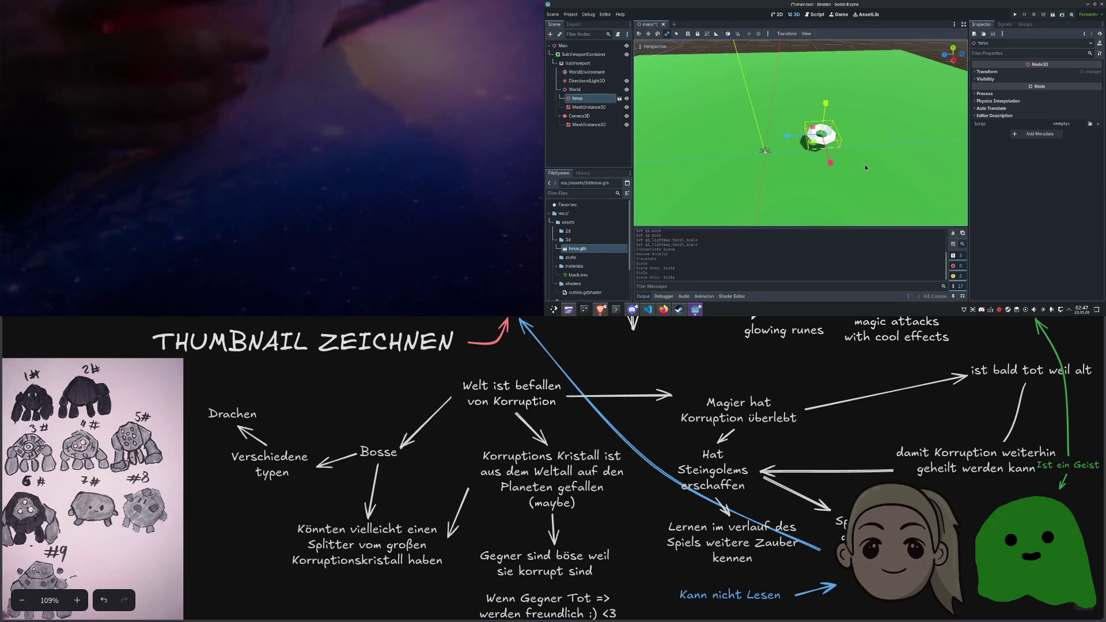
Scale the imported torus up much larger in the viewport, undoing the first attempt
drag(837, 146, 838, 188)
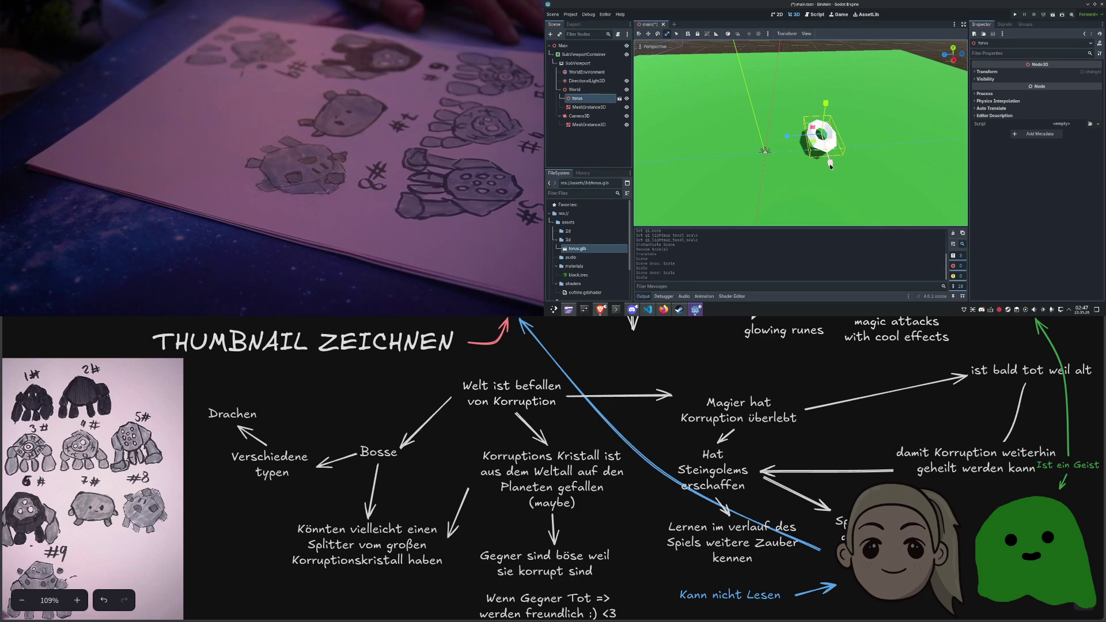
click(830, 166)
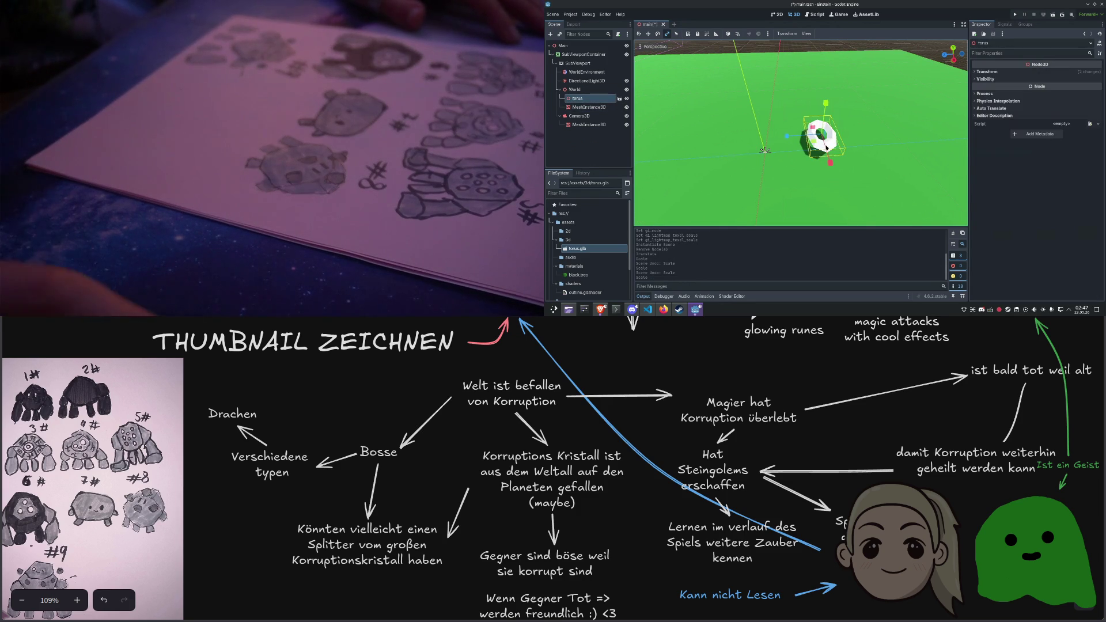
key(ctrl+z)
drag(813, 142, 801, 165)
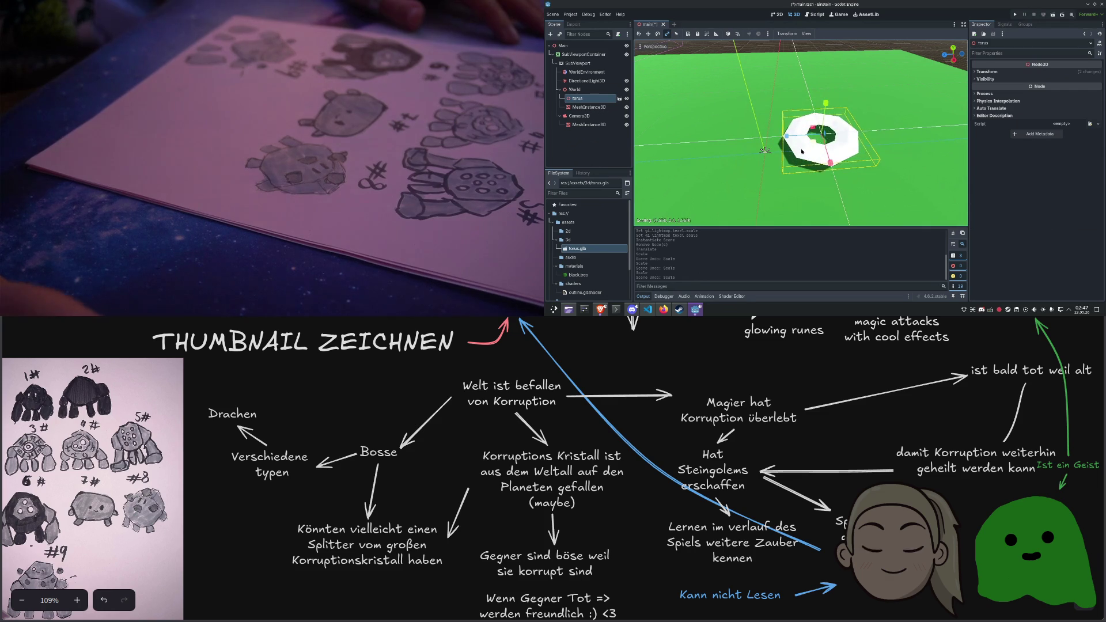
scroll(803, 166, down, 3)
scroll(803, 167, down, 2)
scroll(803, 132, up, 3)
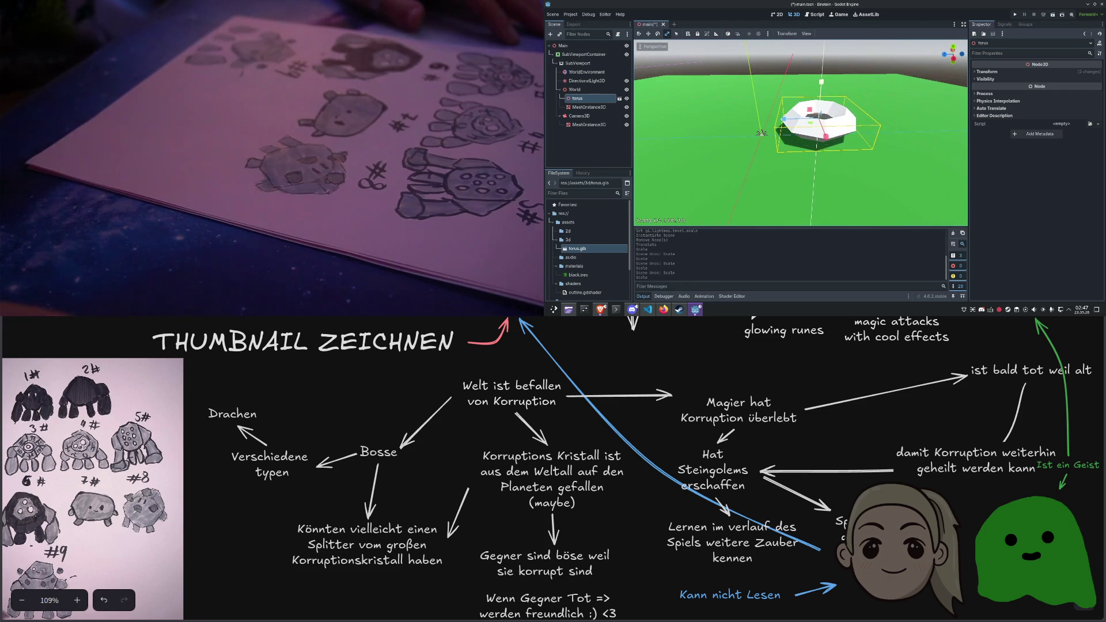
drag(799, 115, 864, 118)
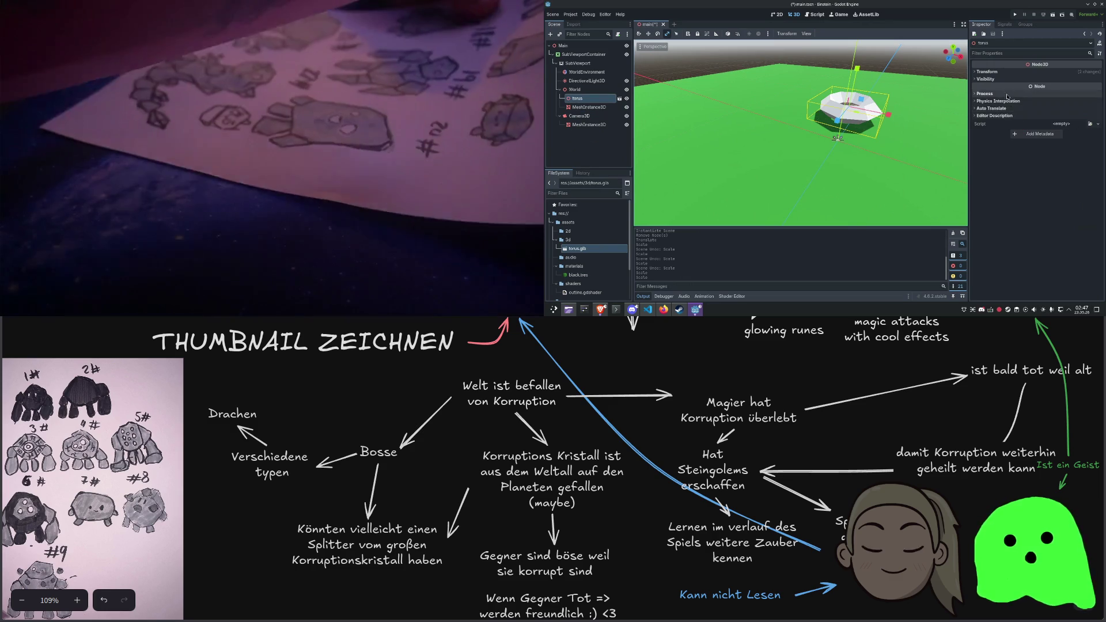
Reset the torus Scale to 1, then set it to 3.72 on all axes
click(1006, 71)
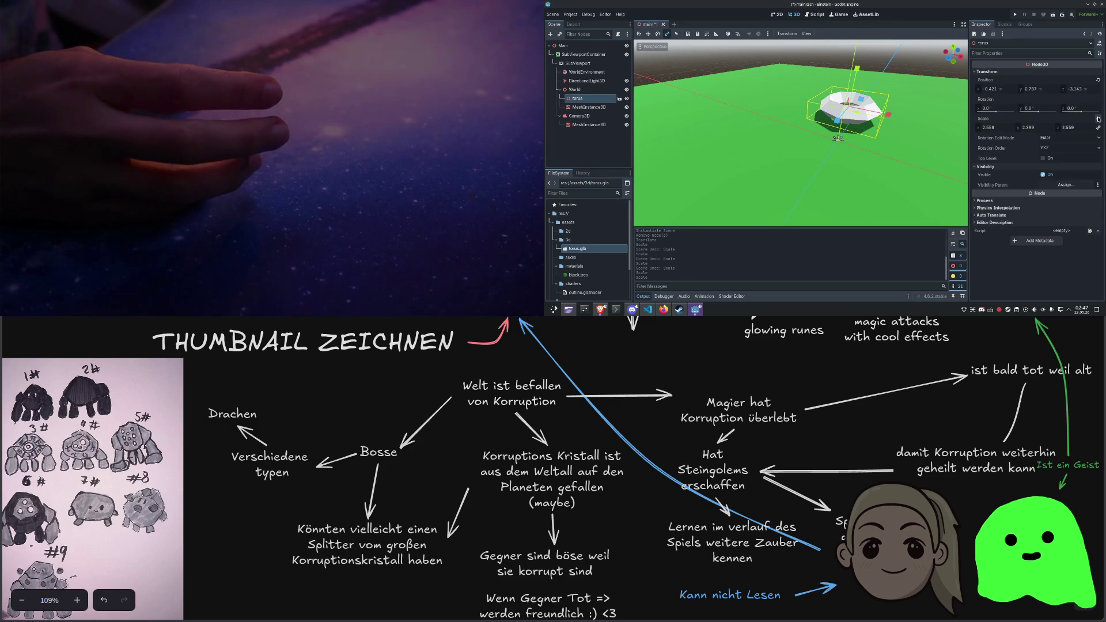
click(1098, 118)
drag(984, 131, 1028, 132)
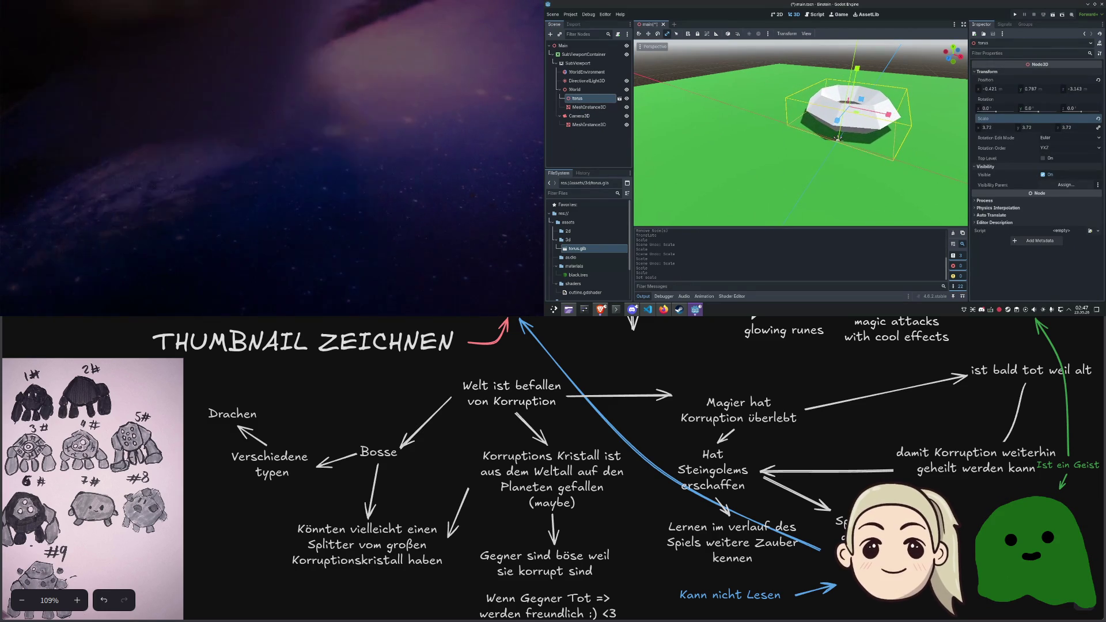
click(579, 116)
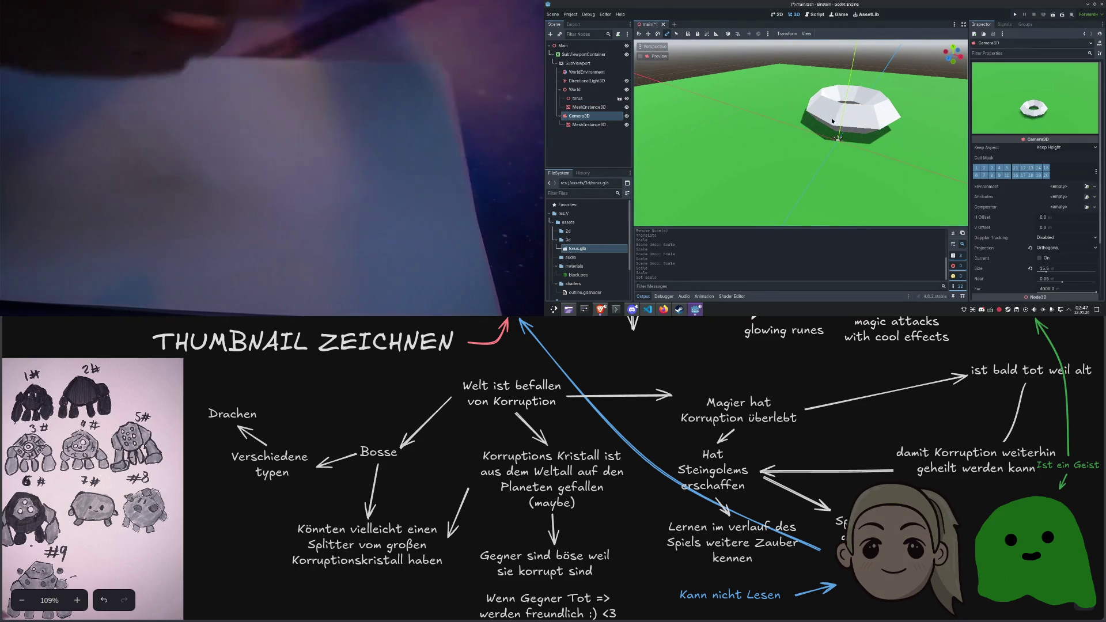
Save and run the project with F5 to view the torus, then close the game window
key(F5)
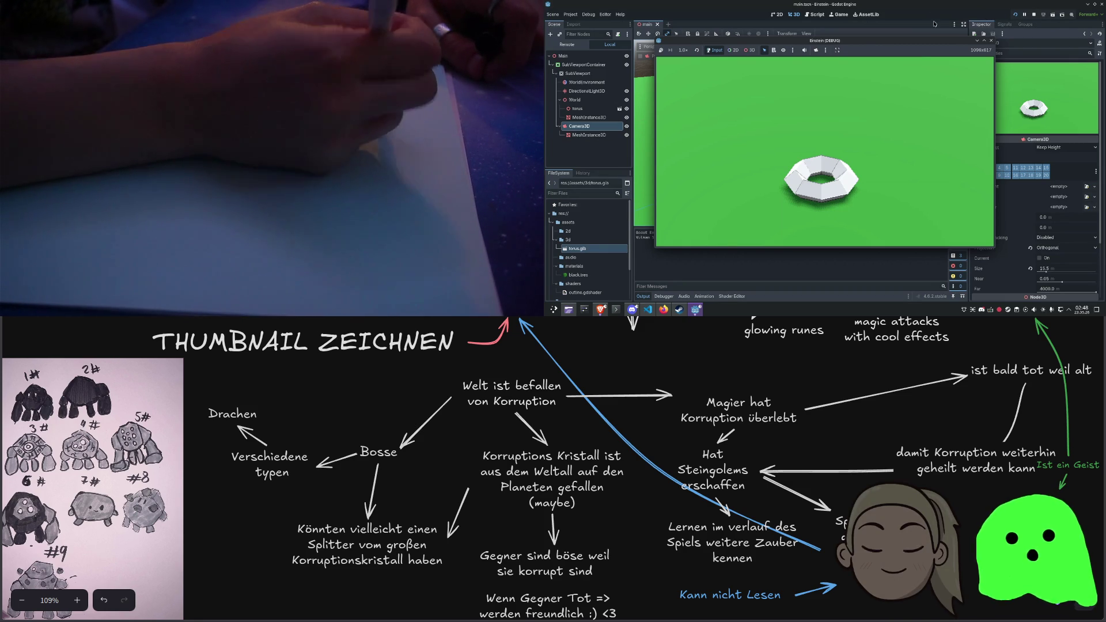
click(993, 41)
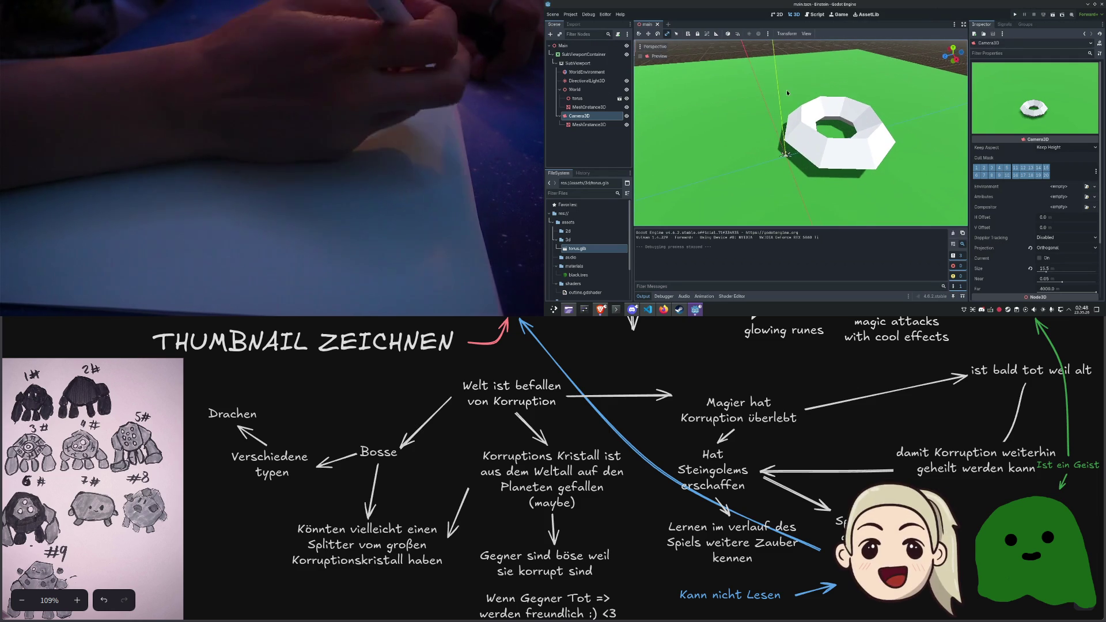
Paste a copy of the ground mesh under World and give it a CylinderMesh
click(597, 107)
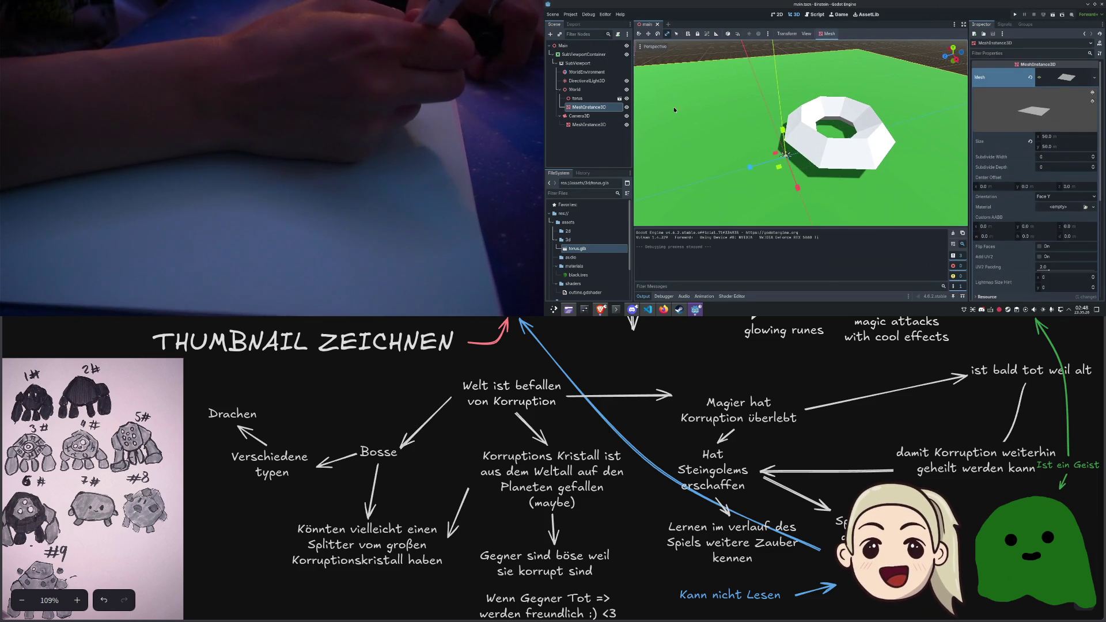
scroll(836, 92, down, 5)
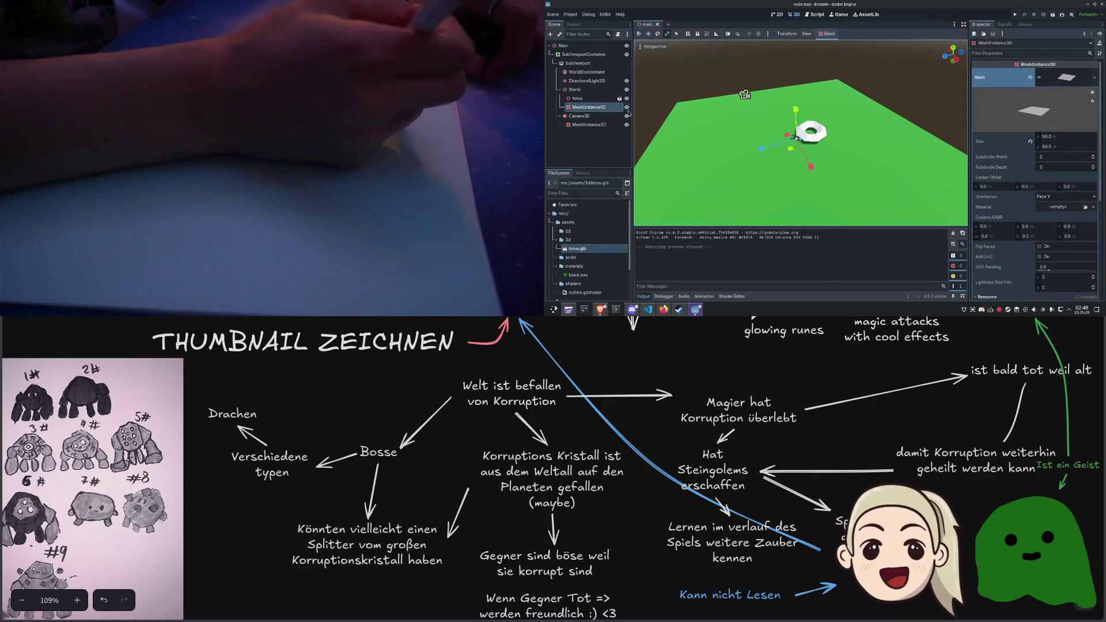
key(ctrl+v)
drag(600, 117, 587, 106)
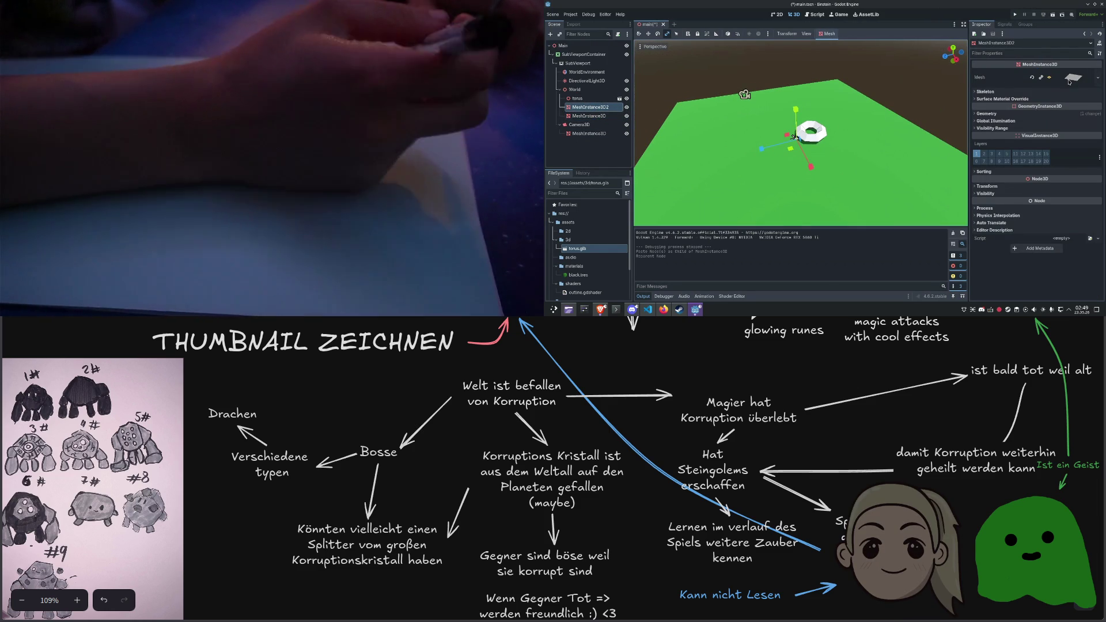
click(1031, 77)
click(1049, 76)
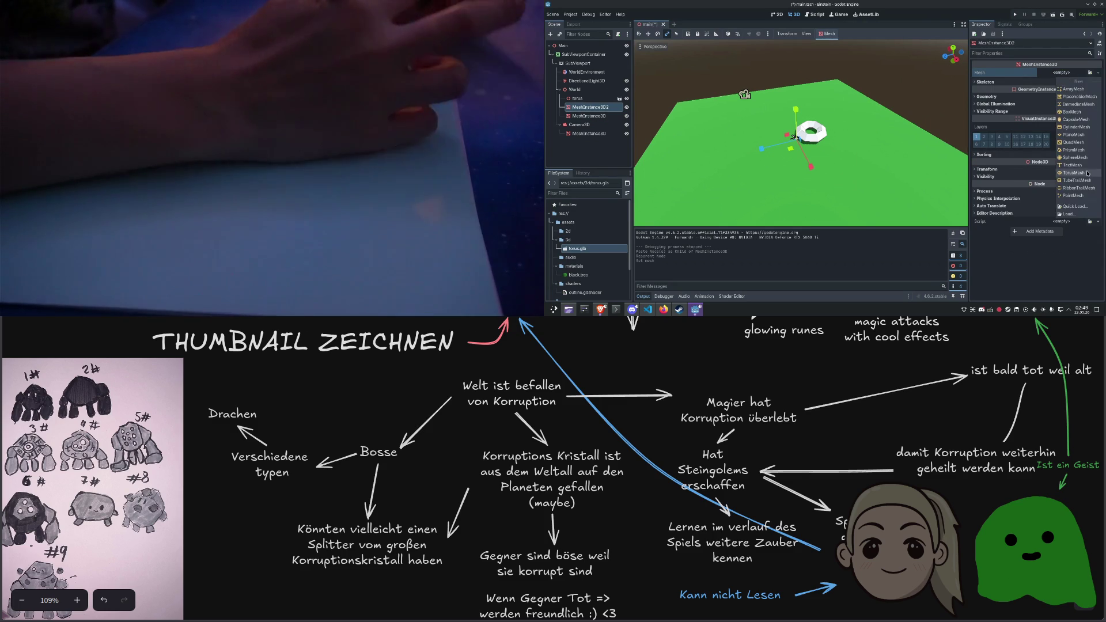
click(1074, 126)
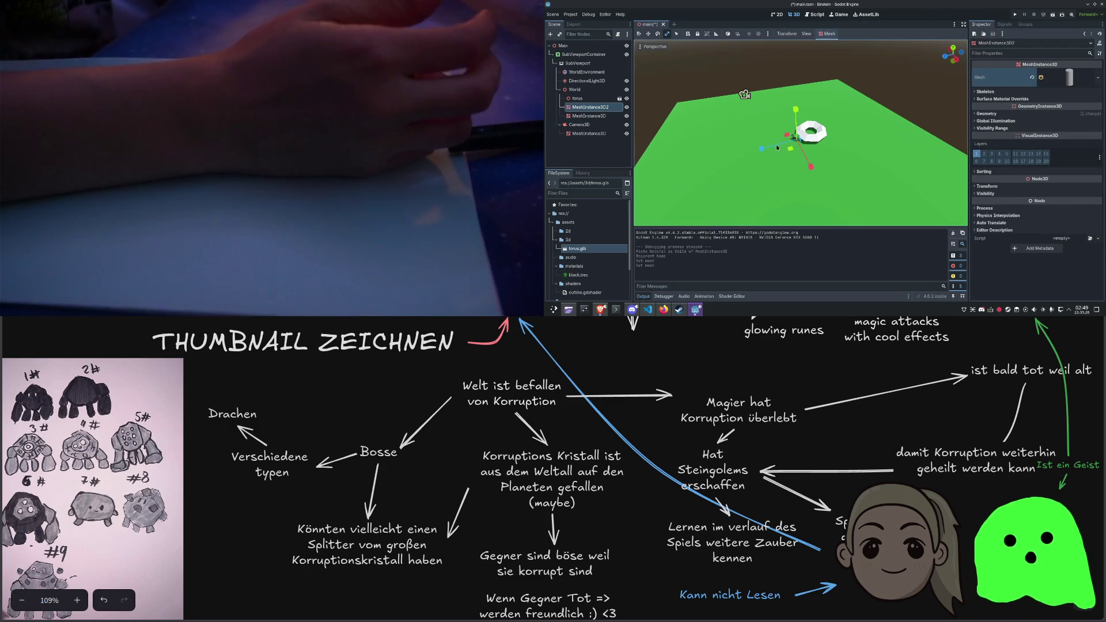
Enlarge the cylinder, stretch it taller, move it beside the torus, and run the game
scroll(839, 155, up, 3)
drag(839, 156, 849, 160)
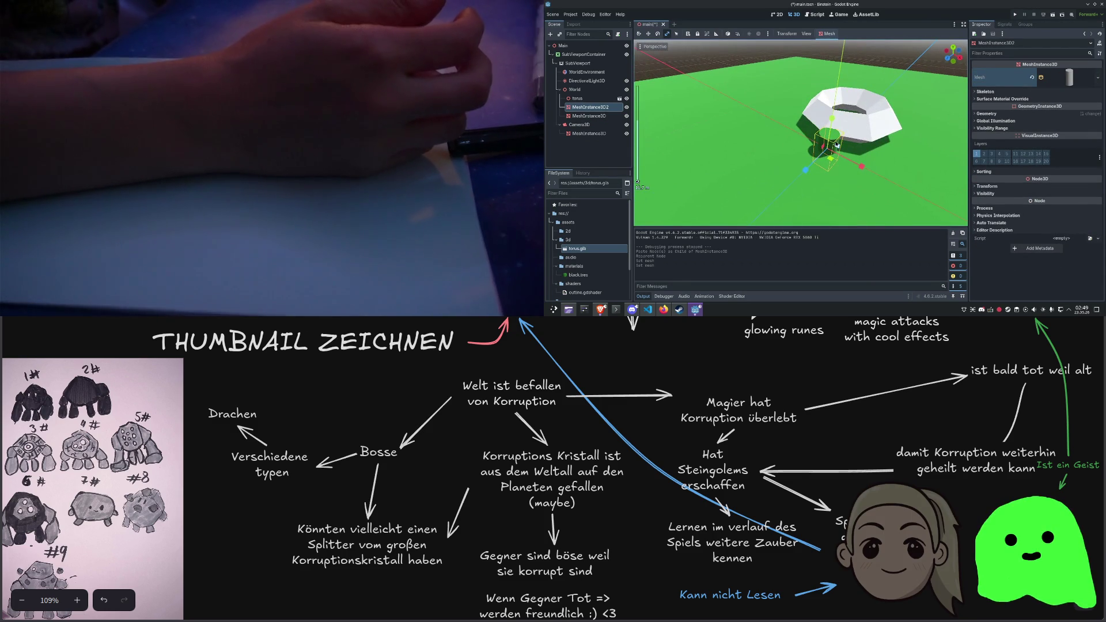
mouse_move(831, 162)
mouse_down()
mouse_move(830, 185)
mouse_move(843, 145)
mouse_up()
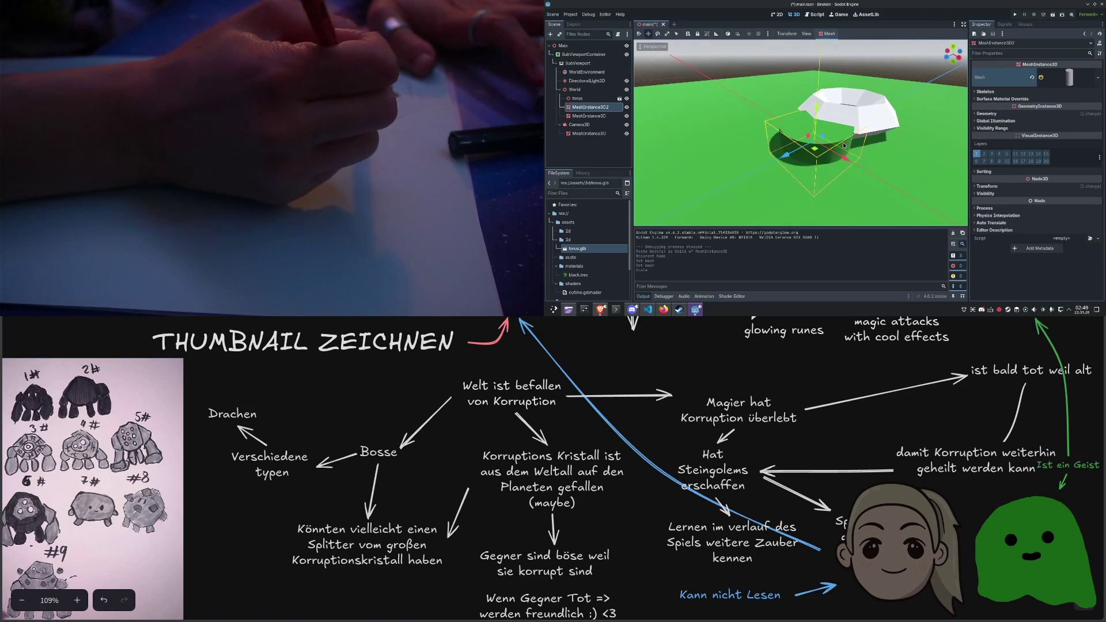
drag(816, 110, 822, 85)
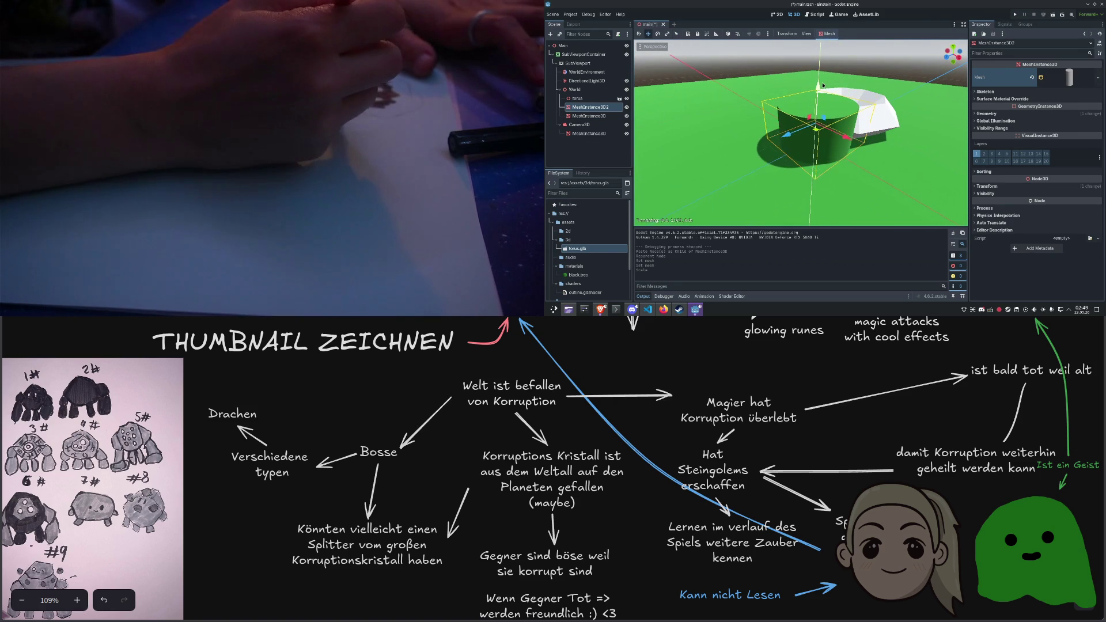
drag(855, 129, 795, 113)
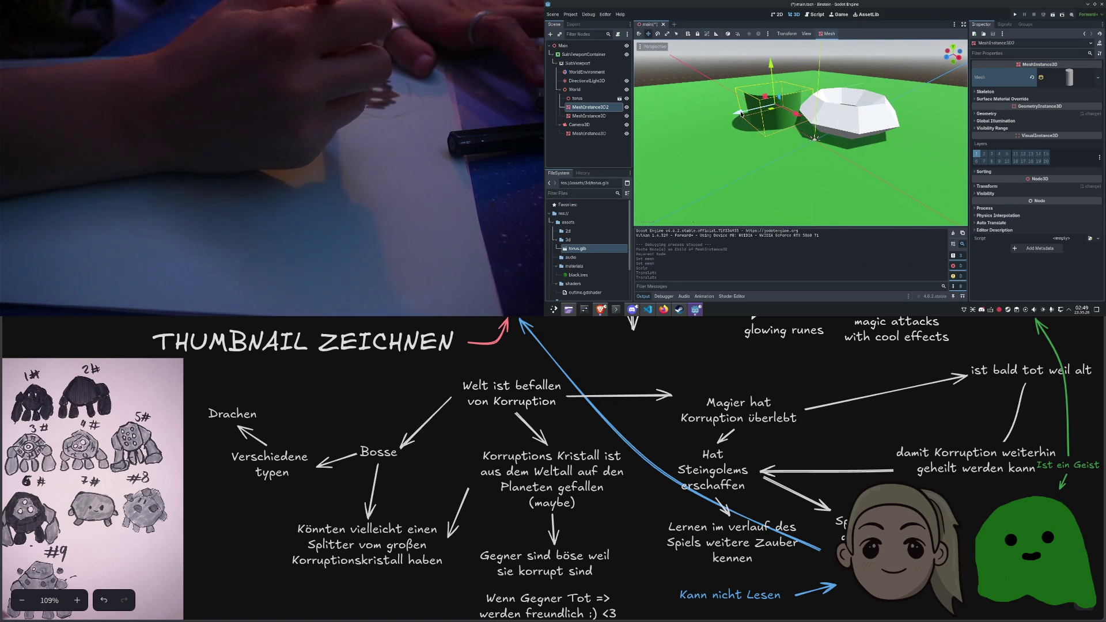
key(F5)
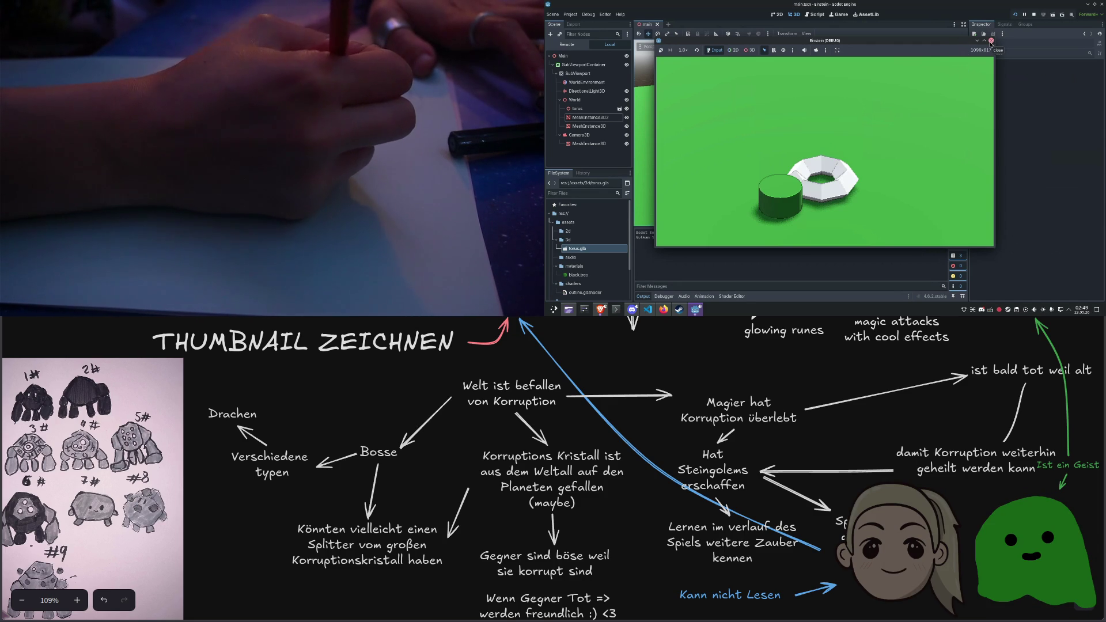
Nudge the cylinder to a new position and test-run the game twice
click(991, 41)
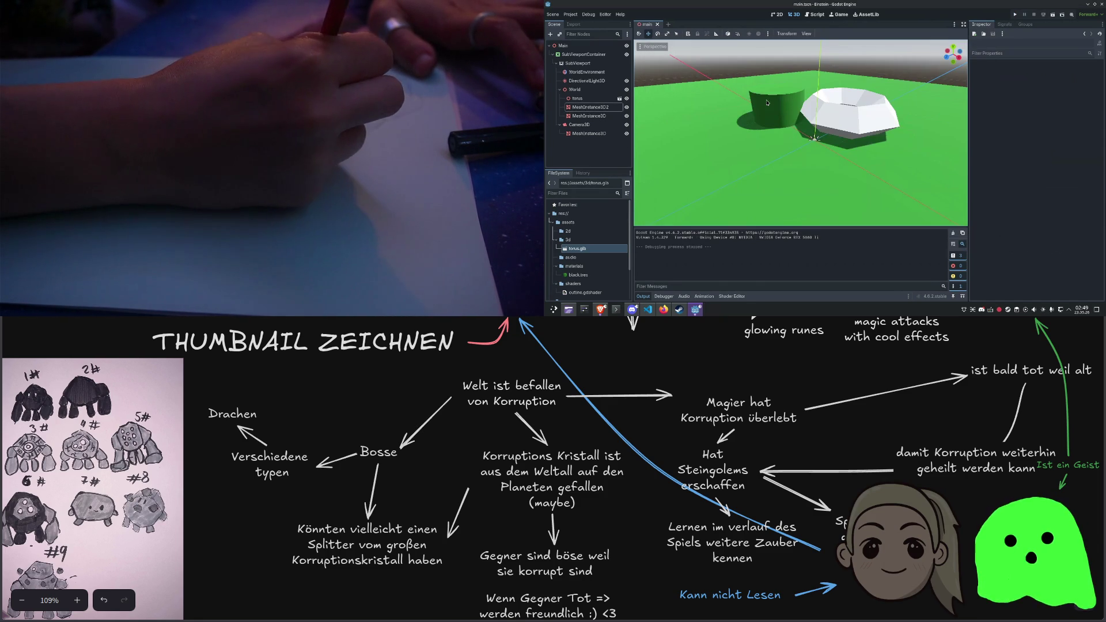
click(783, 114)
drag(783, 114, 793, 107)
key(F5)
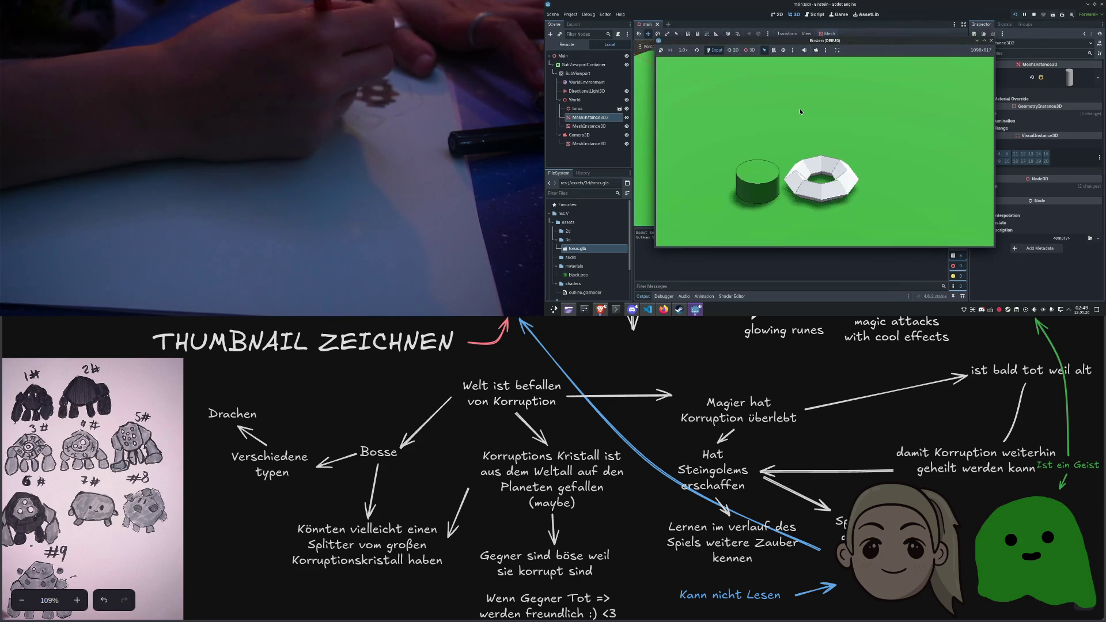
click(990, 41)
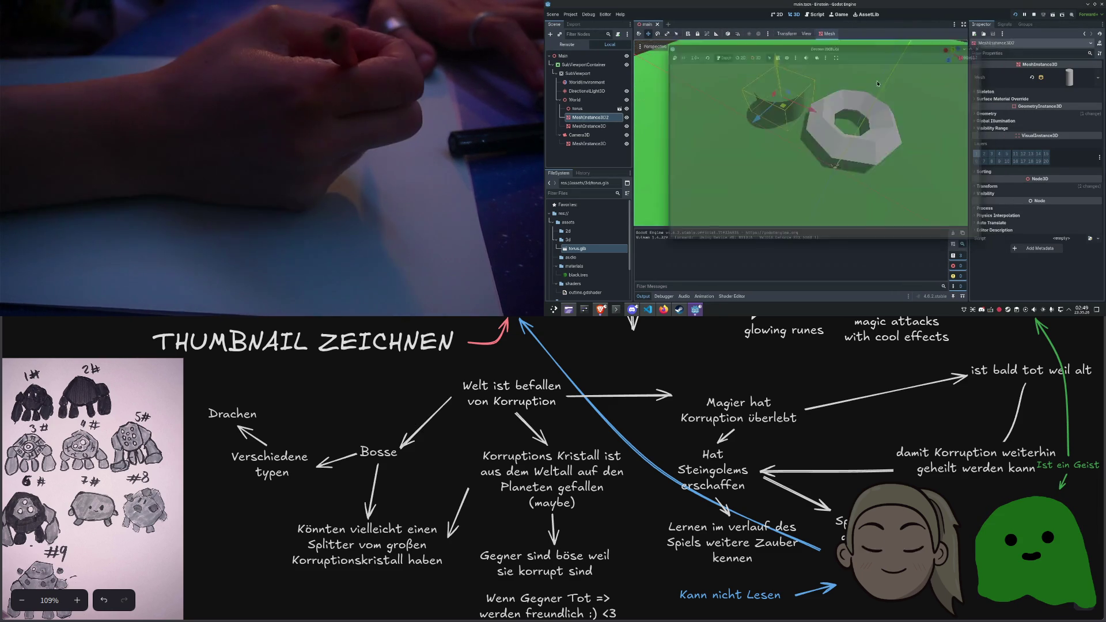
scroll(807, 150, down, 5)
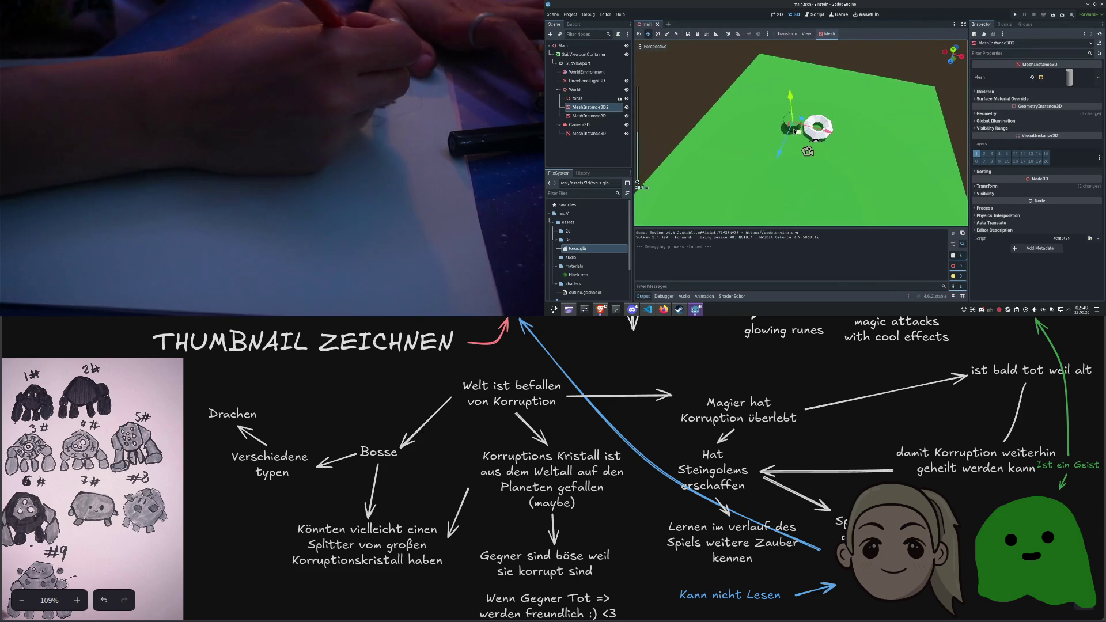
key(F5)
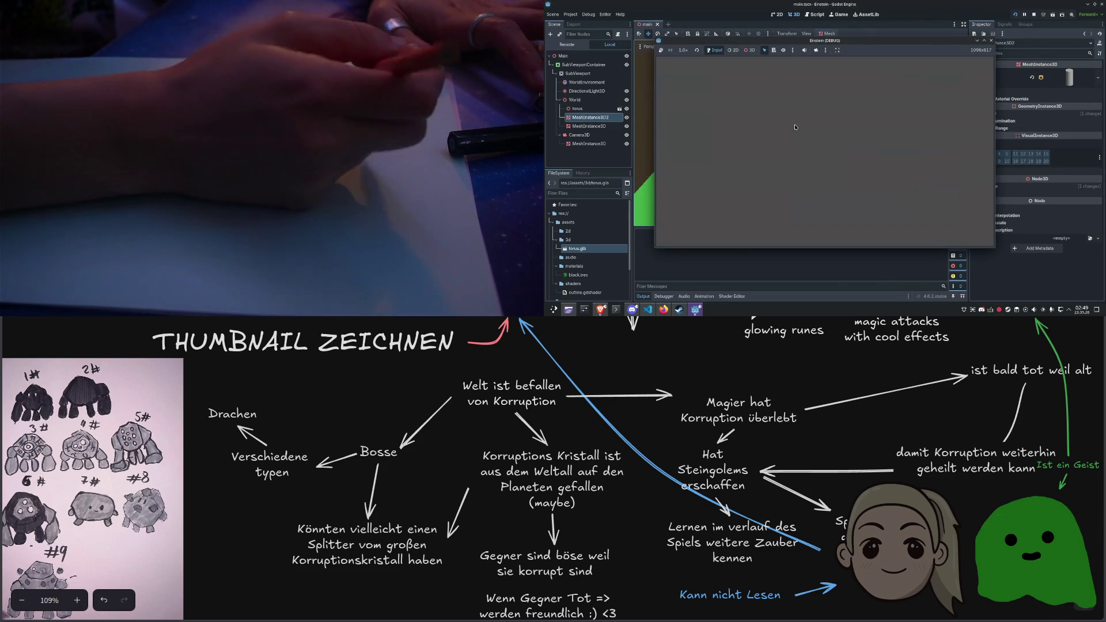
click(991, 43)
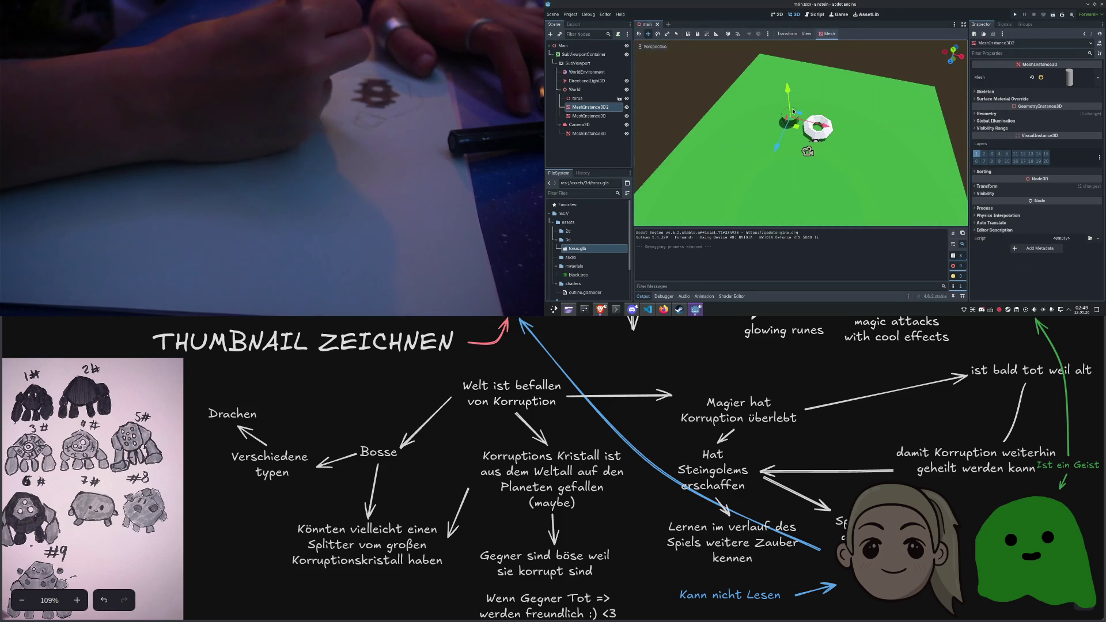
Scale the cylinder taller, save, expand its Geometry settings, and re-test the game
key(r)
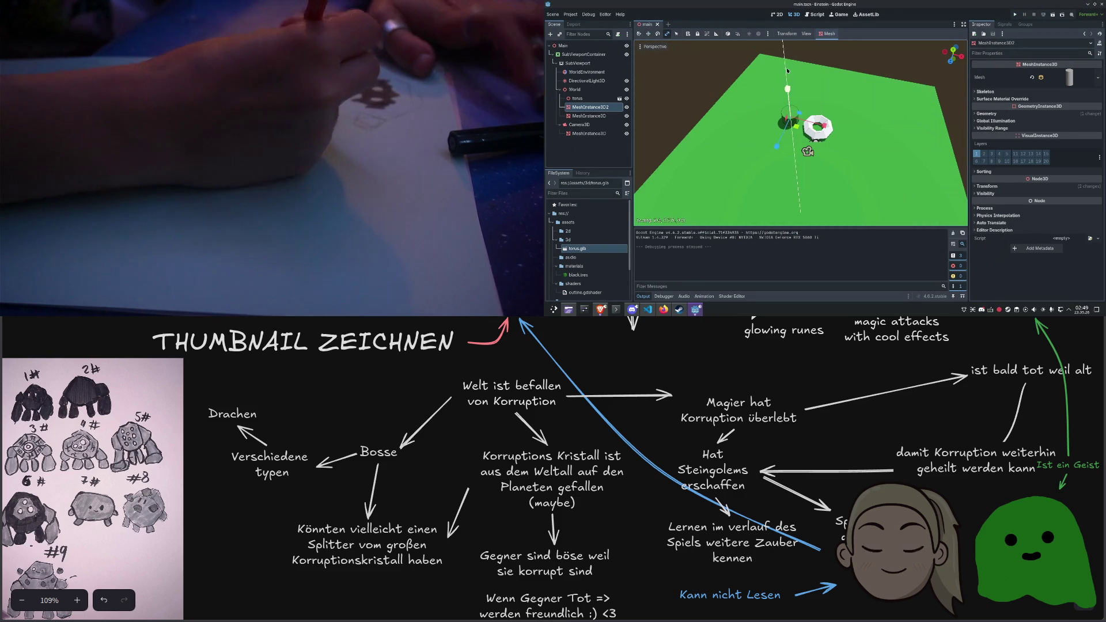
drag(807, 152, 807, 132)
key(ctrl+s)
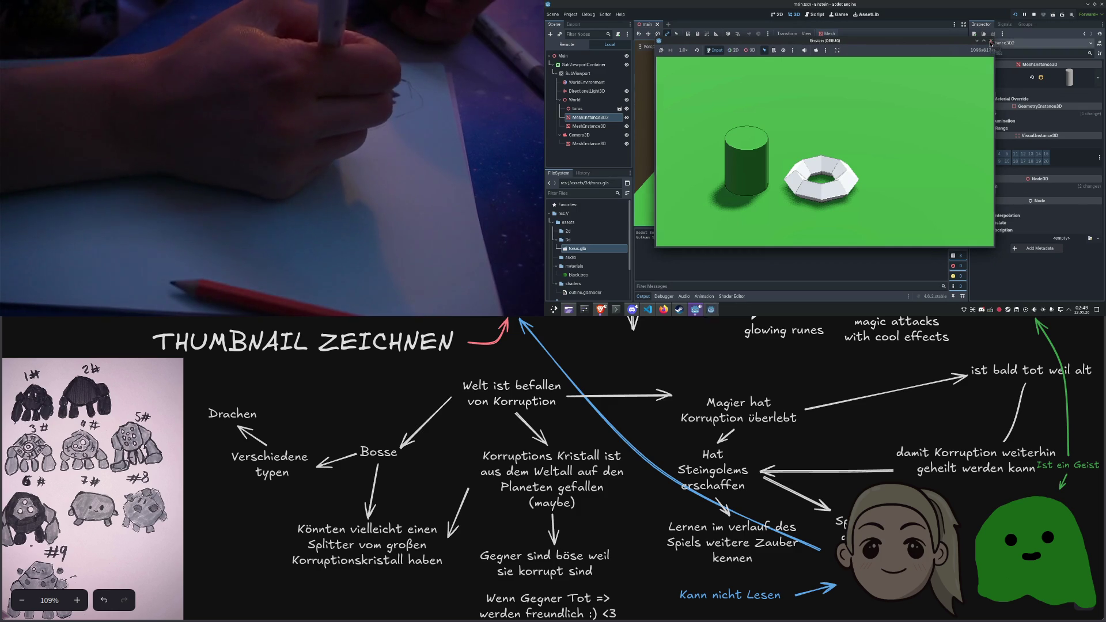
click(991, 41)
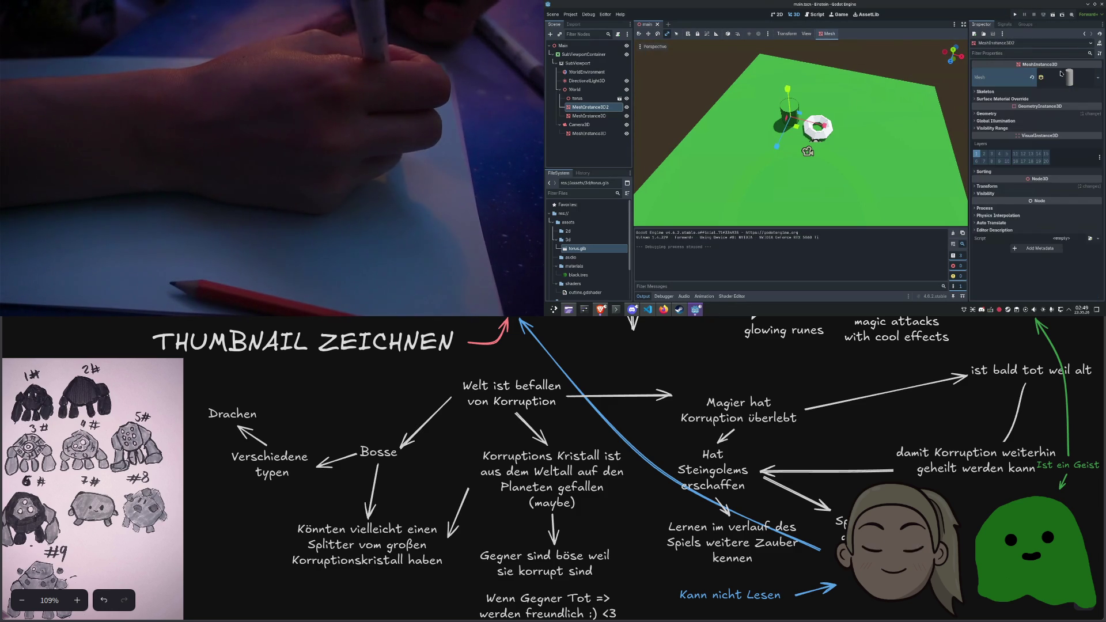
click(1009, 115)
key(F5)
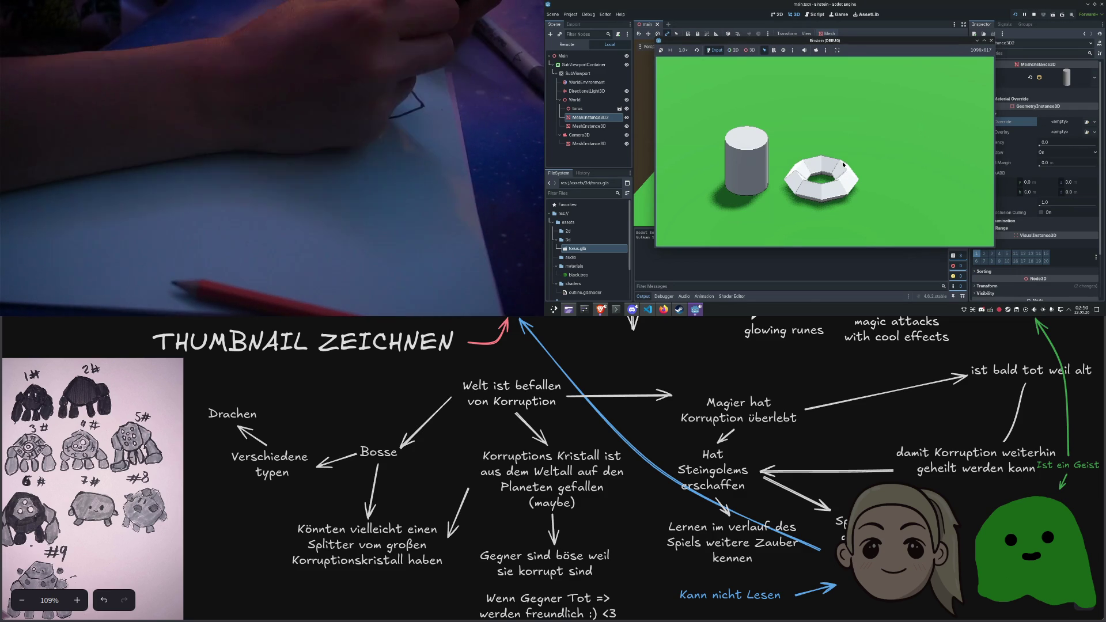
click(990, 41)
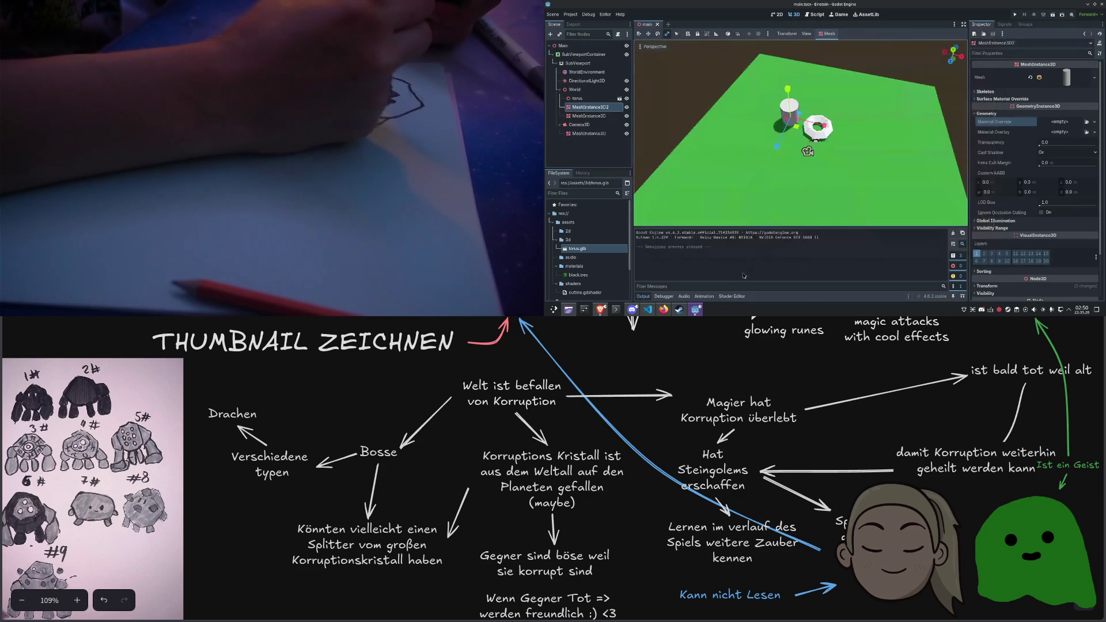
key(super)
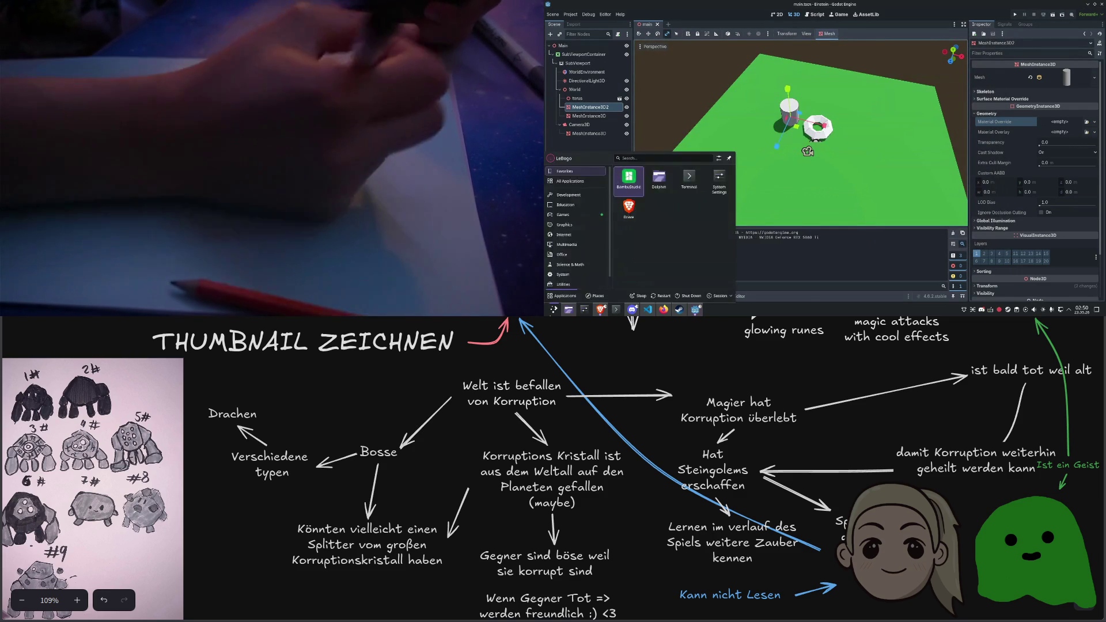
Launch Blender, clear the default objects and add a Monkey mesh
text(blender)
key(Return)
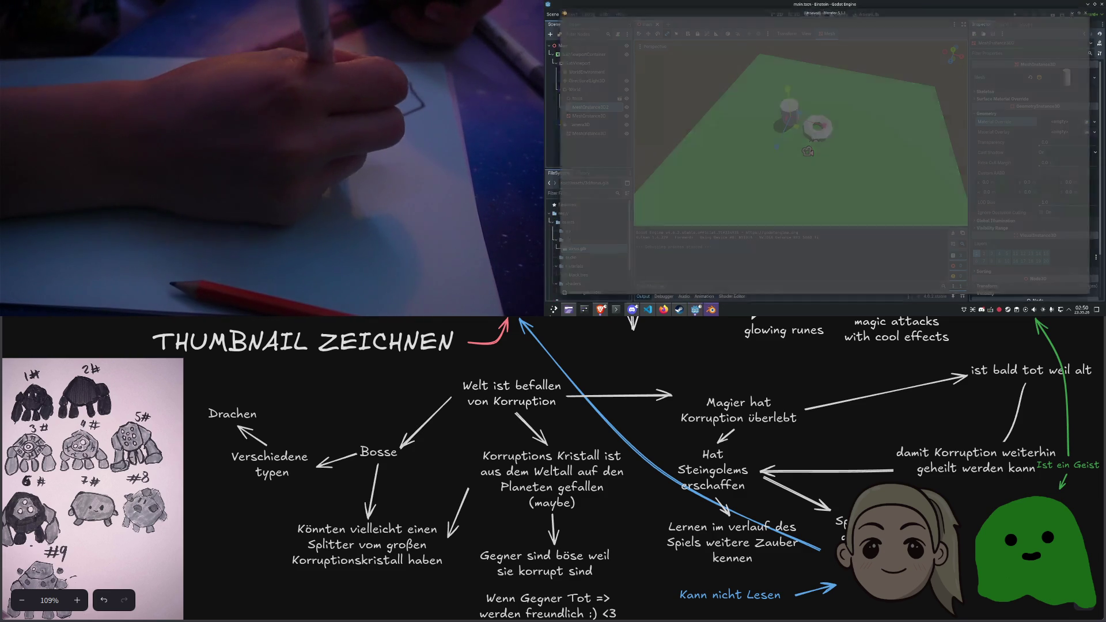
click(738, 99)
key(a)
key(Delete)
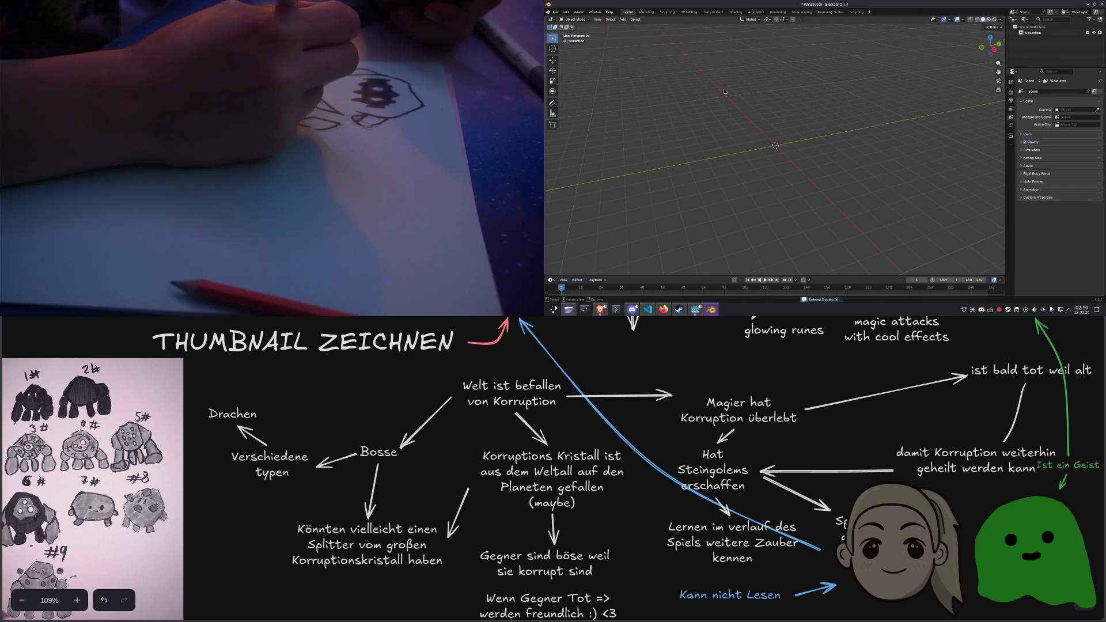
key(shift+a)
mouse_move(691, 124)
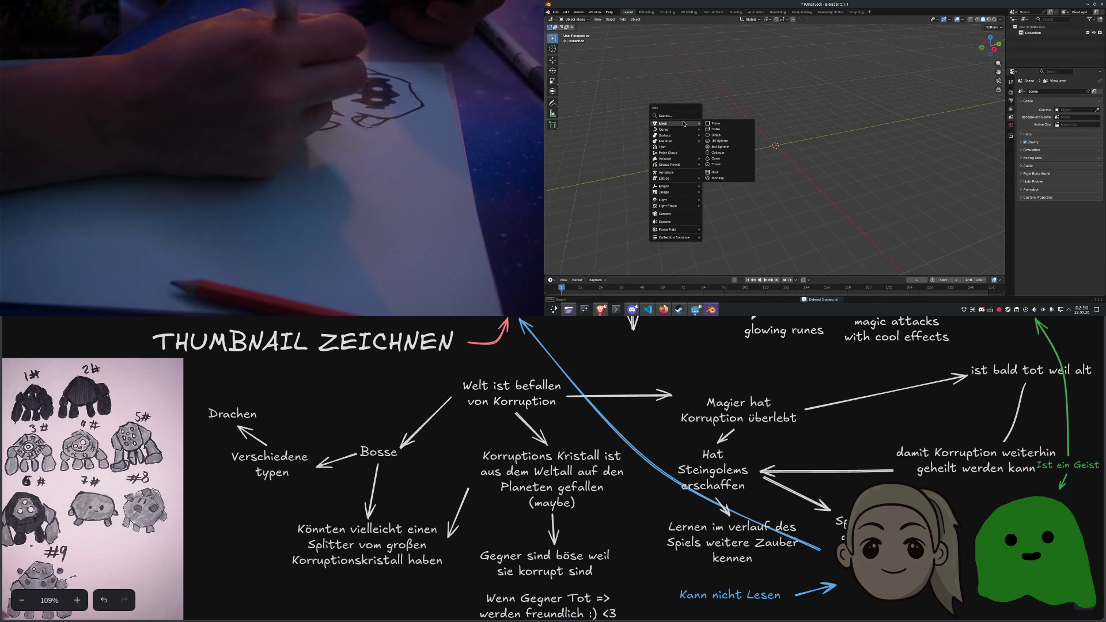
click(717, 178)
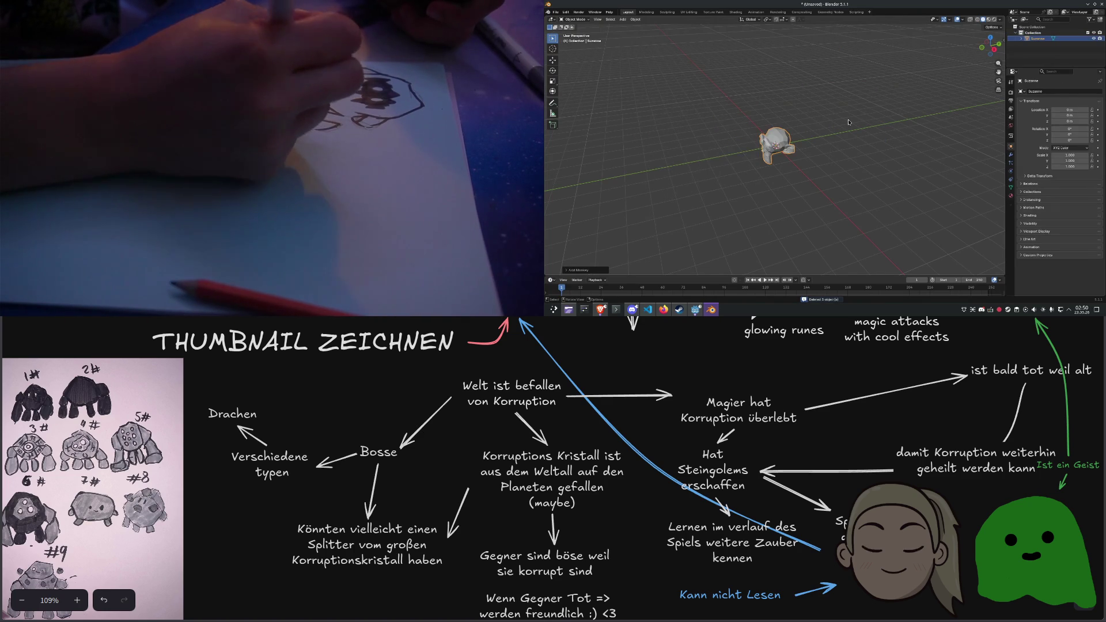
scroll(856, 134, up, 3)
scroll(856, 131, down, 5)
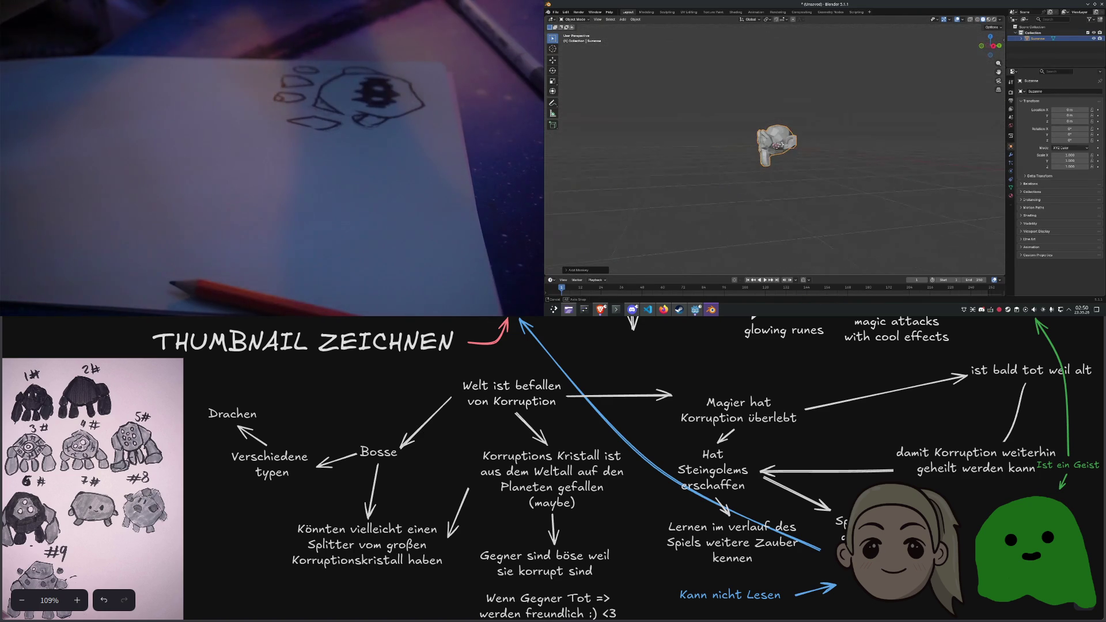
Export the monkey as glTF 2.0, then quit Blender without saving
click(555, 12)
click(634, 154)
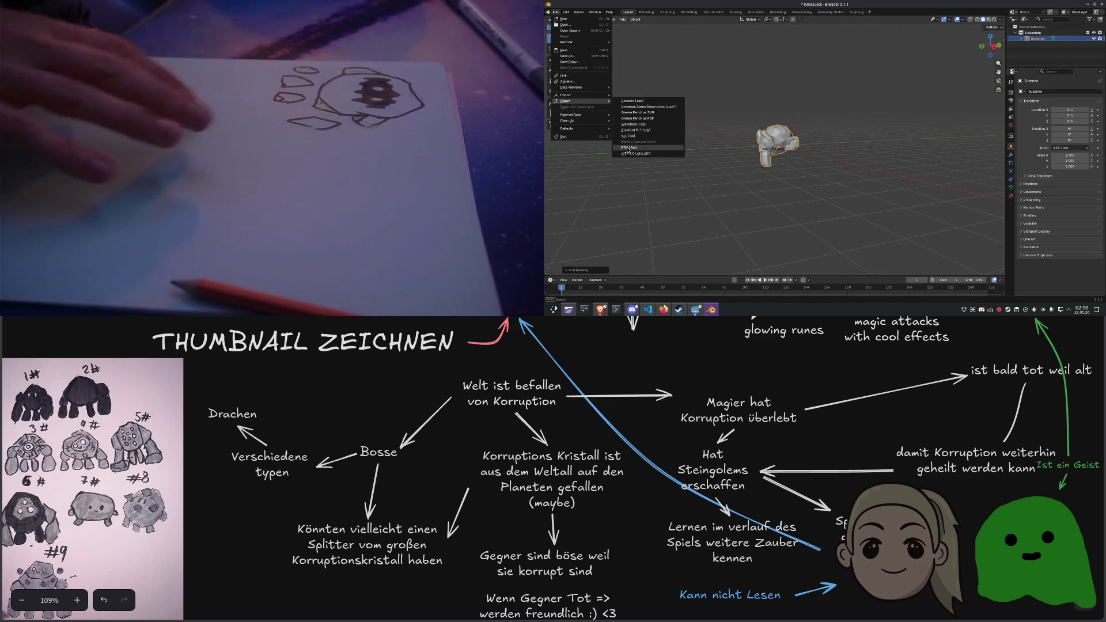
key(Escape)
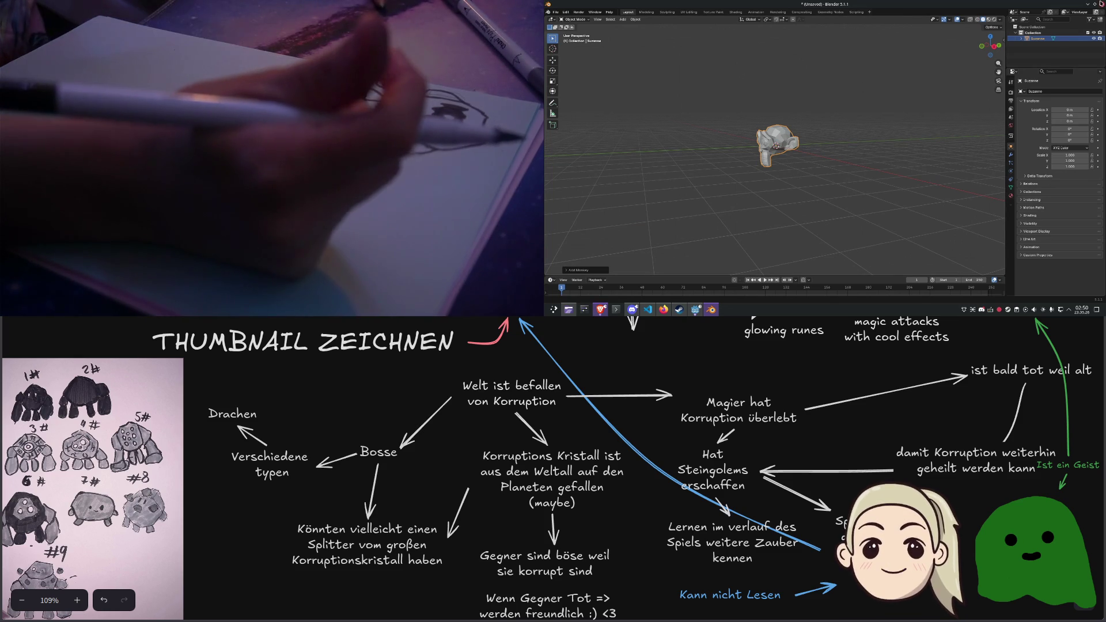
key(ctrl+q)
click(810, 166)
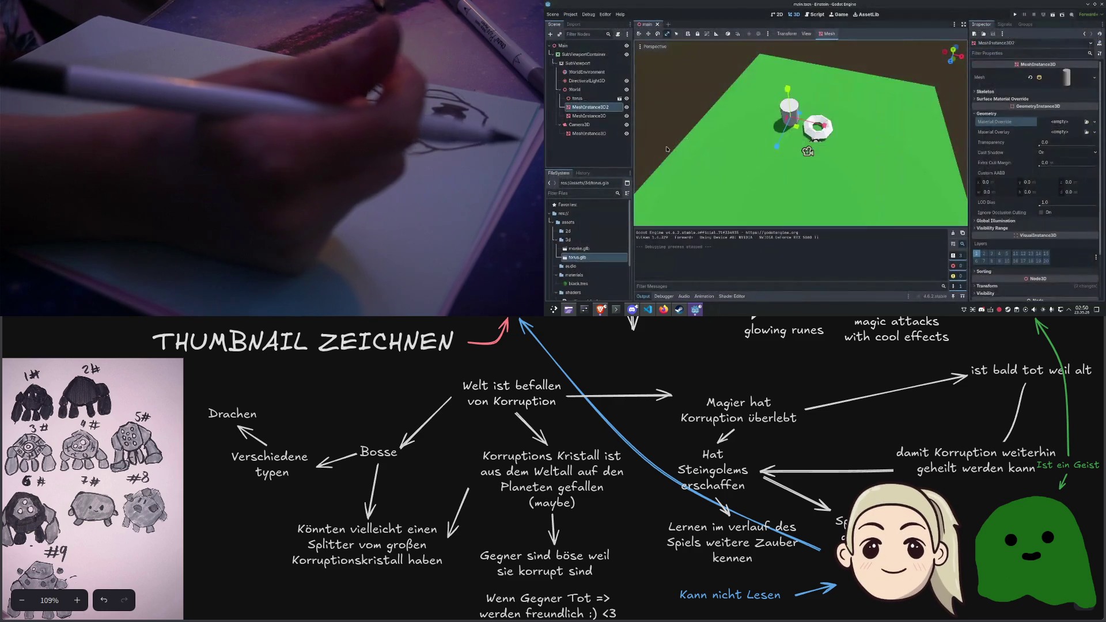
Drag monke.glb into the scene right of the torus and scale it to about 2.925
drag(571, 250, 785, 152)
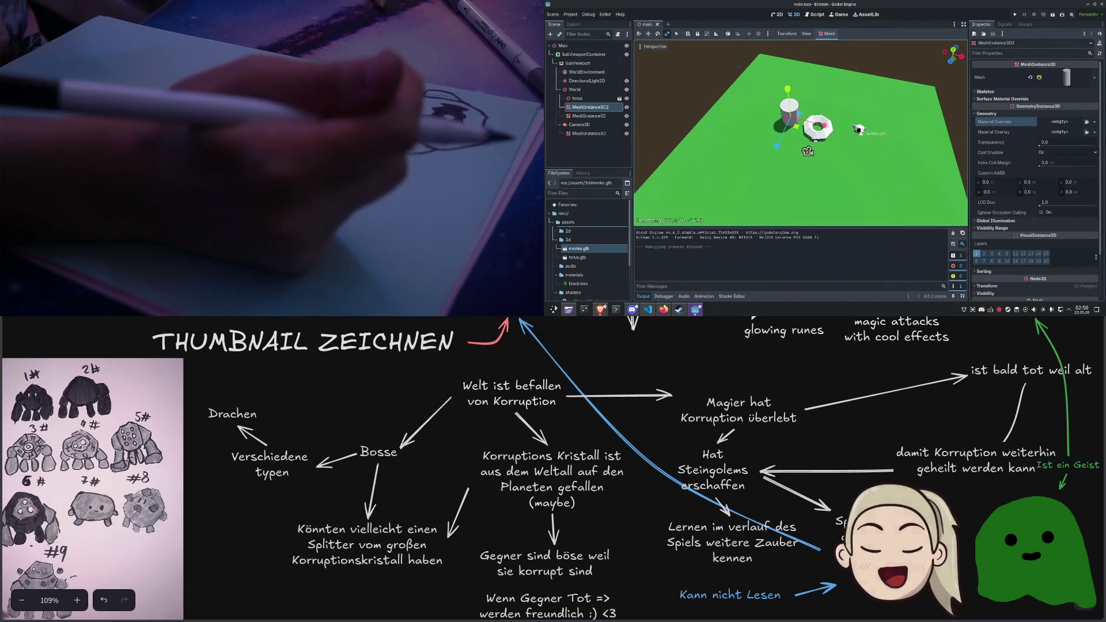
drag(854, 131, 855, 131)
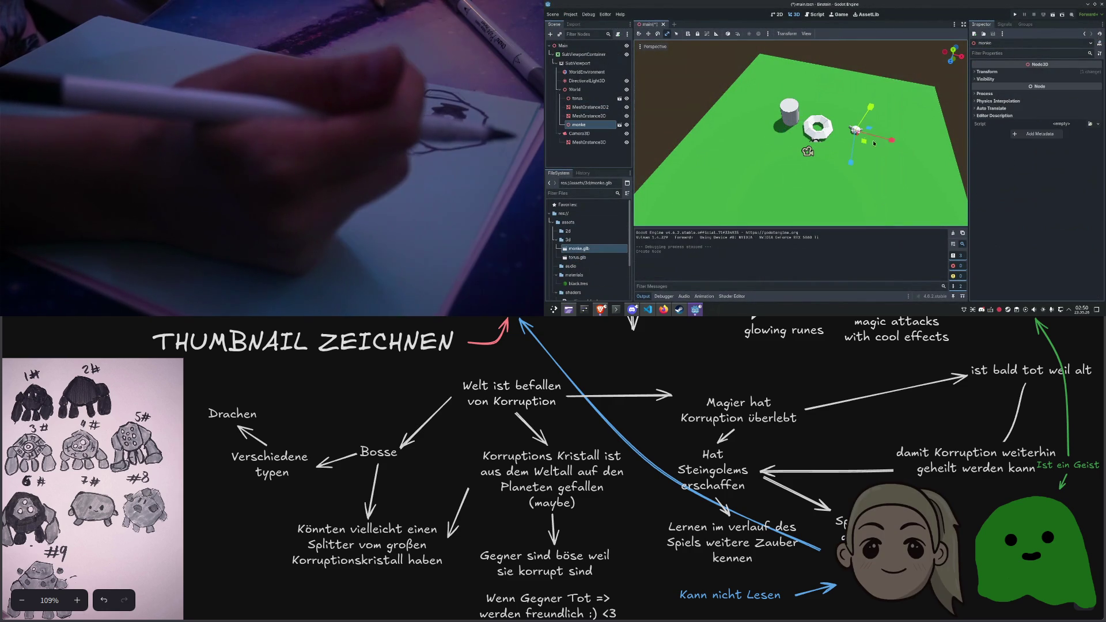
click(998, 73)
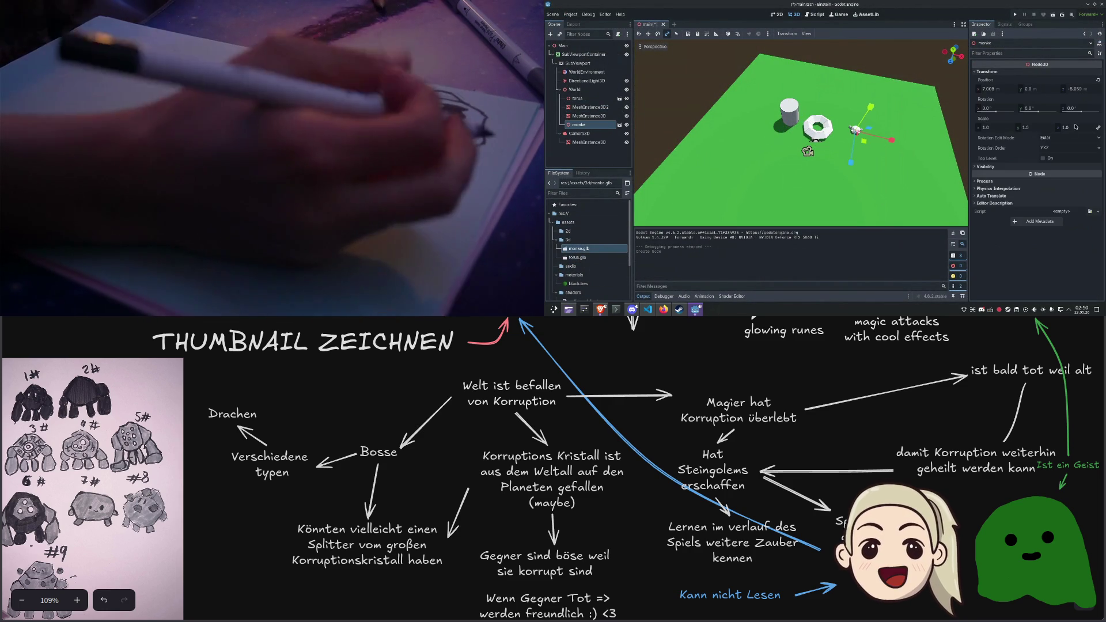
drag(1075, 126, 1100, 127)
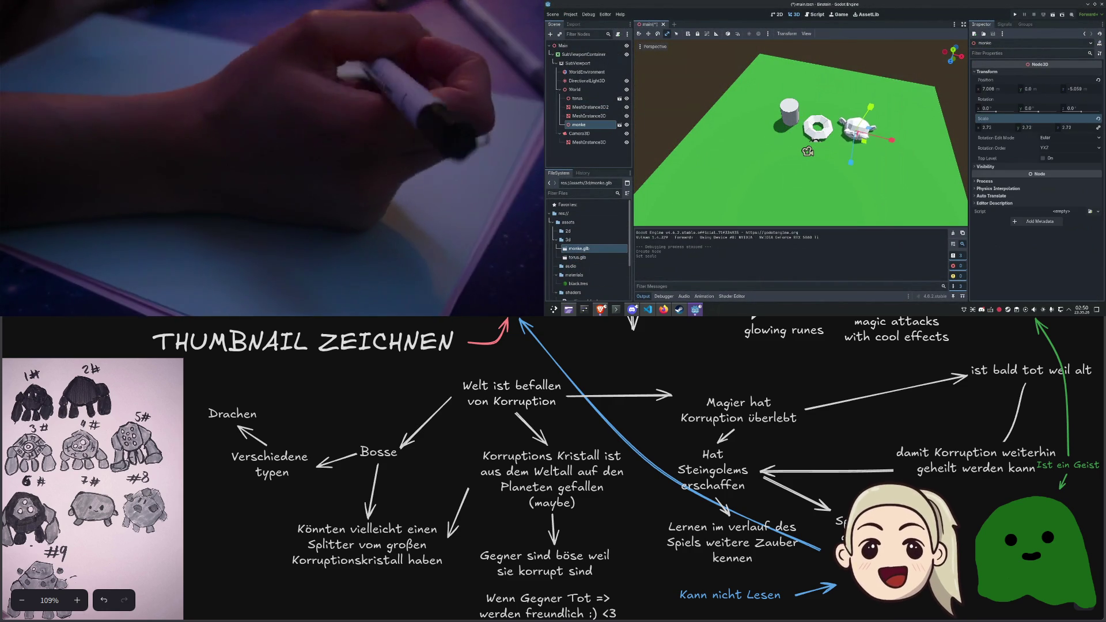
Raise the monkey along Y, tilt it about its X axis, and run the game with F5
drag(878, 191, 866, 156)
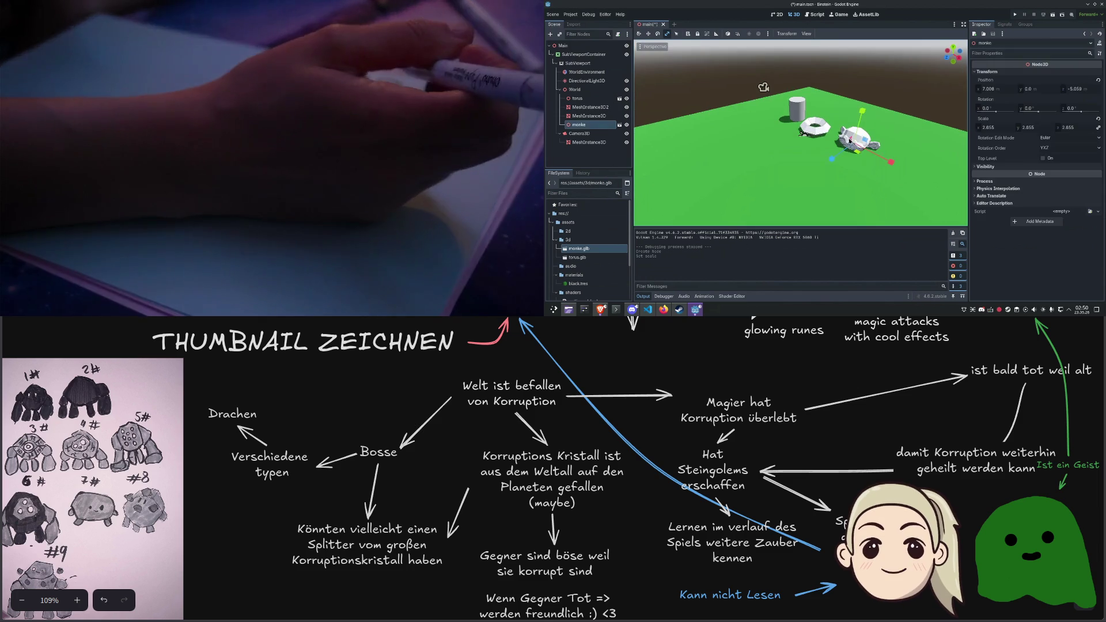
drag(862, 111, 864, 92)
drag(884, 154, 852, 121)
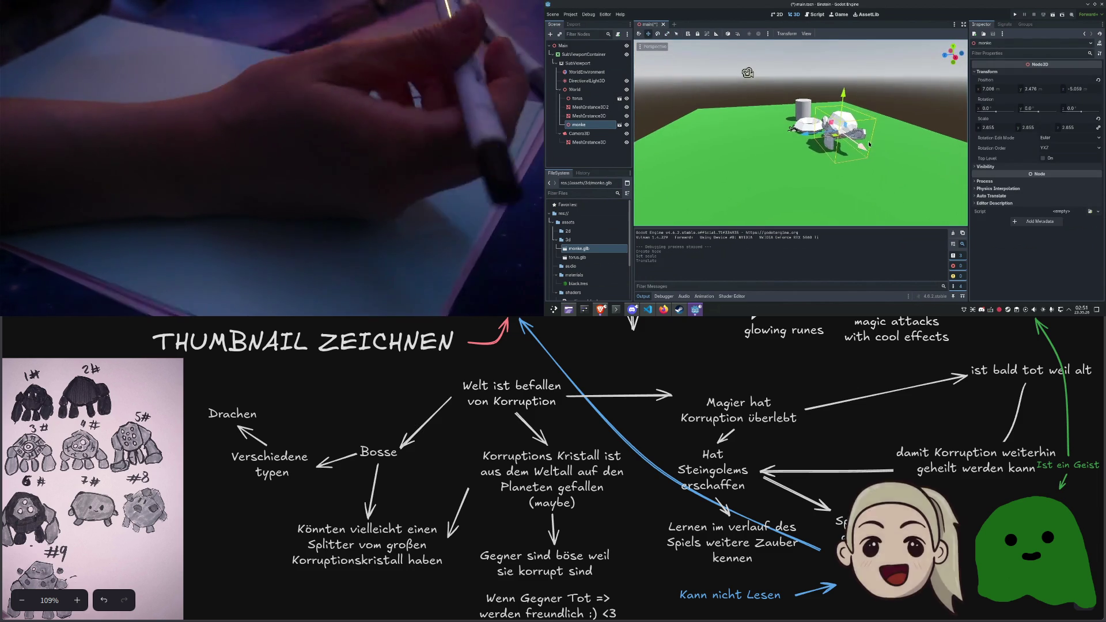
key(e)
drag(844, 114, 844, 105)
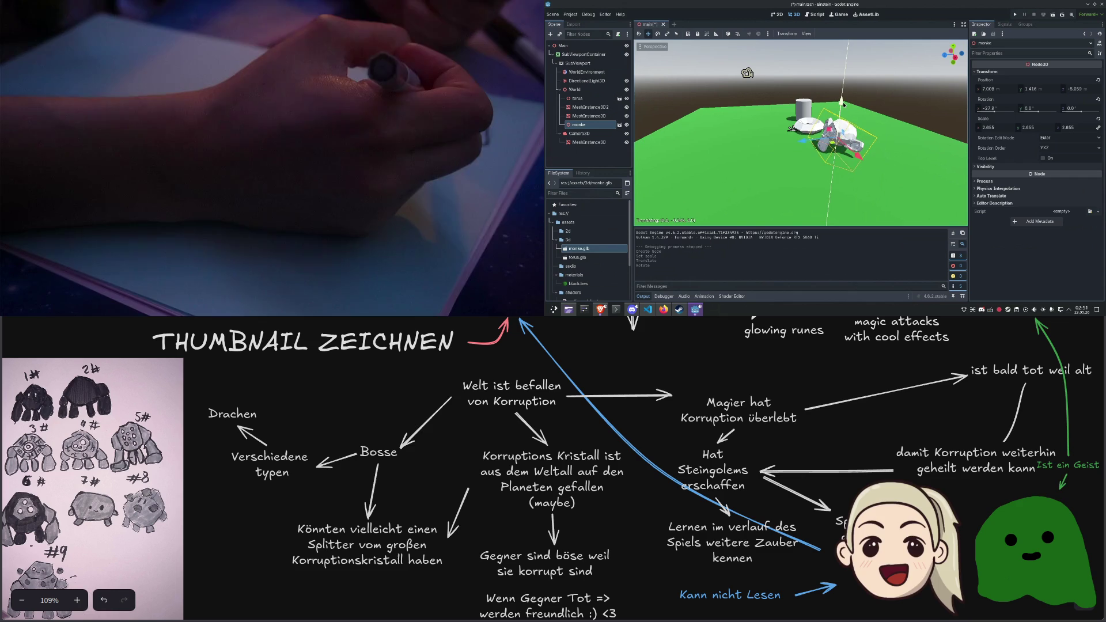
key(F5)
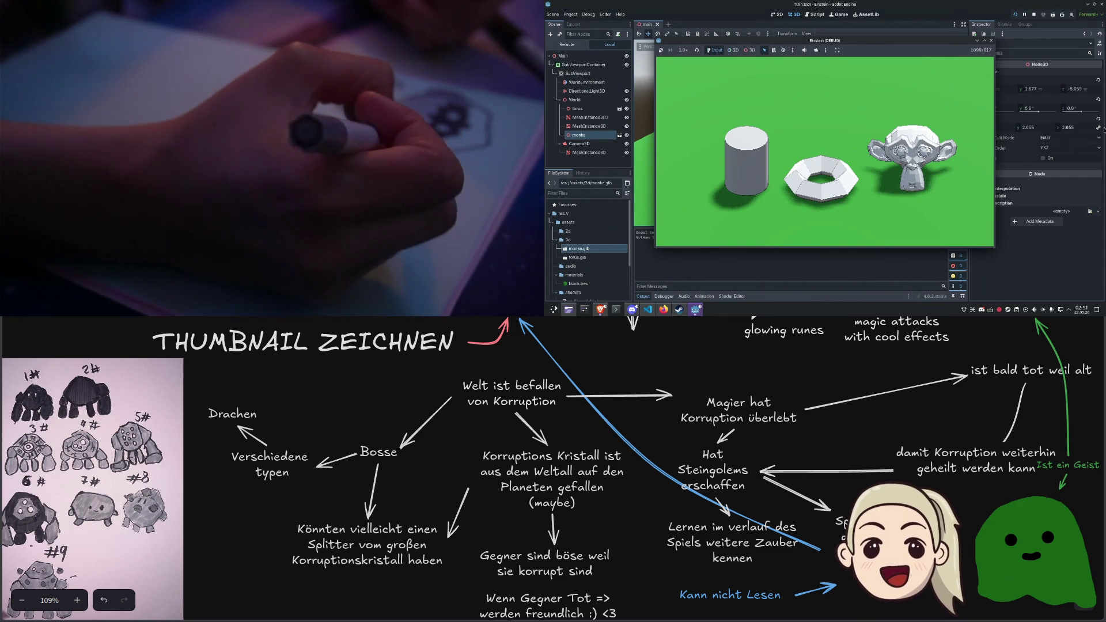
click(984, 40)
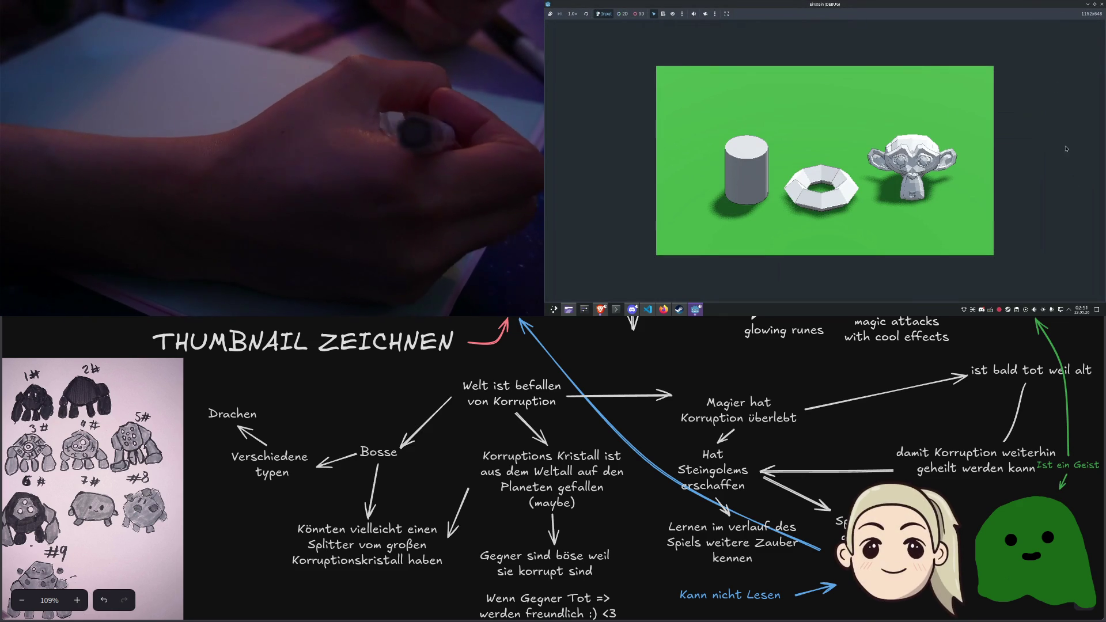
double_click(1002, 5)
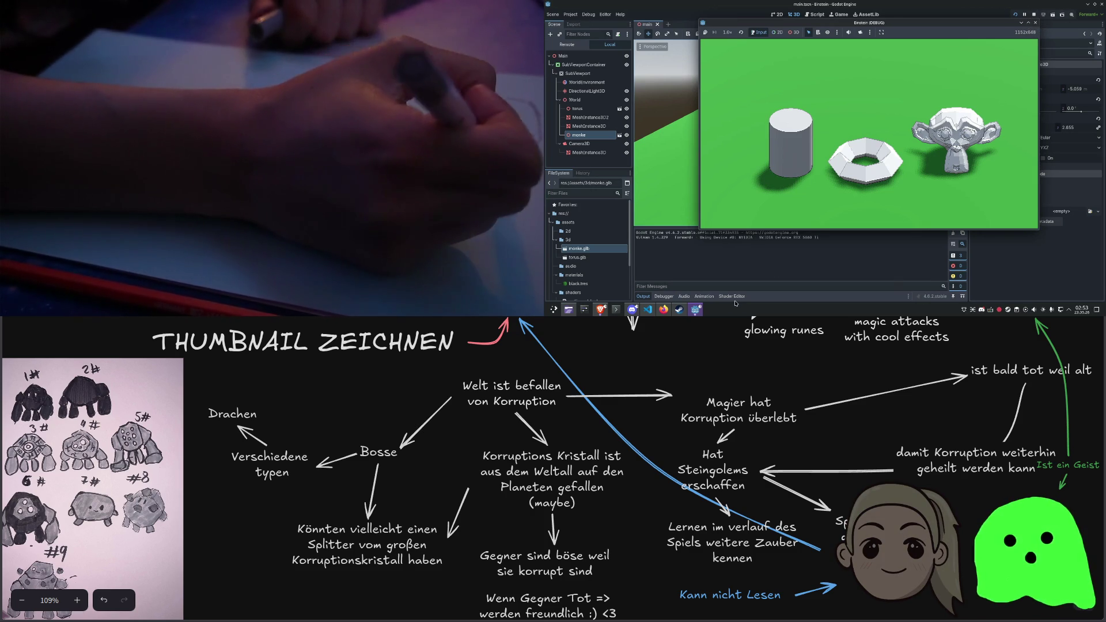
mouse_move(693, 309)
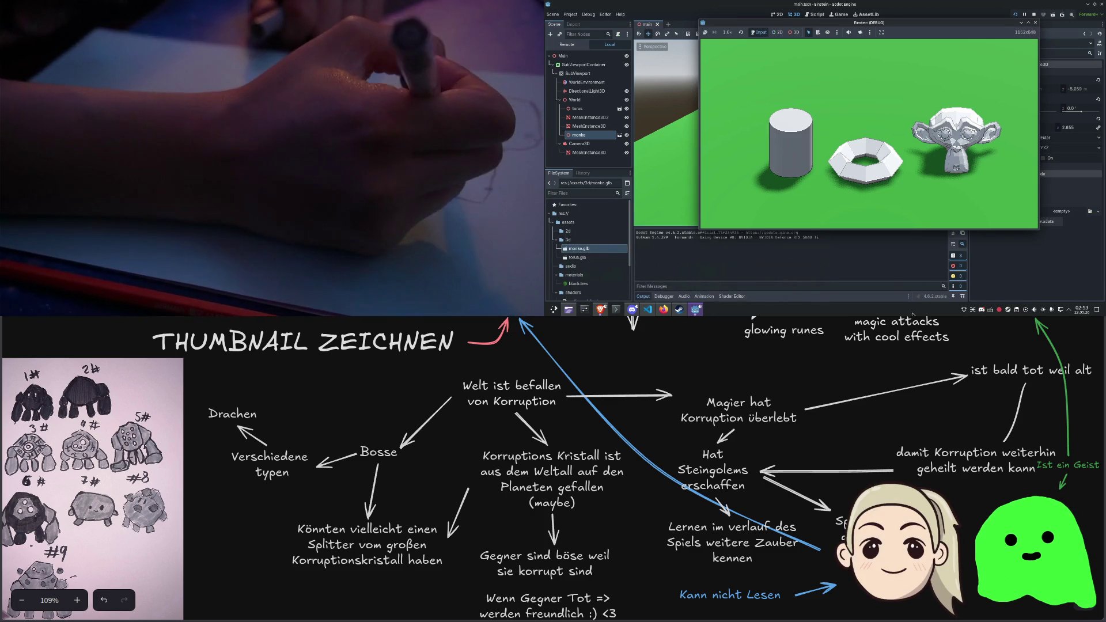
click(678, 310)
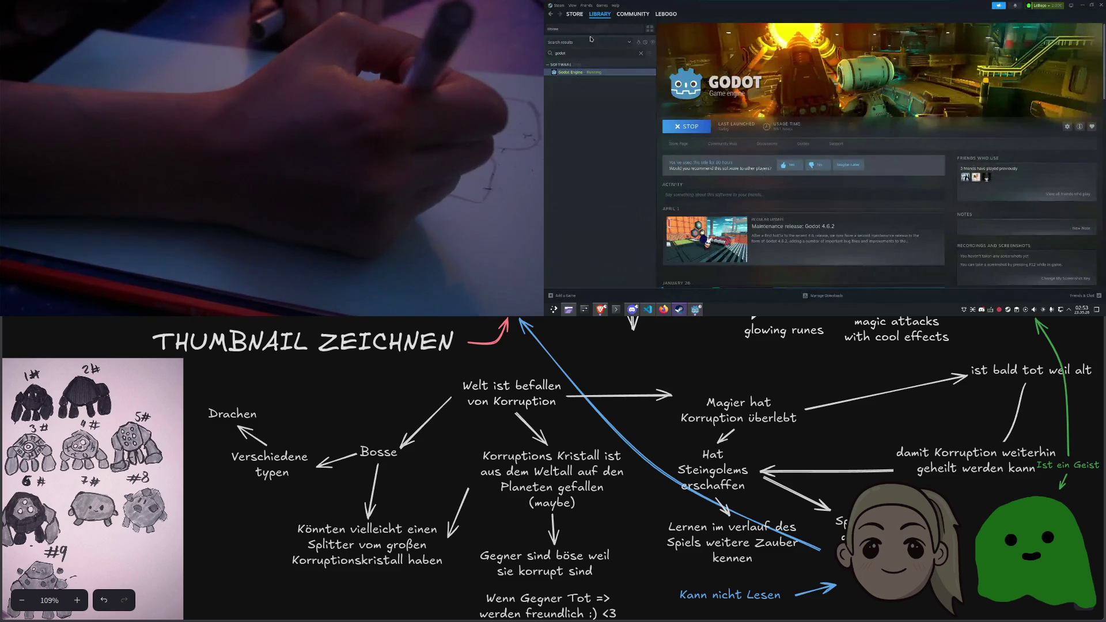
Go from the Steam store front to Hollow Knight's page, then Team Cherry's developer page, then close Steam
click(574, 14)
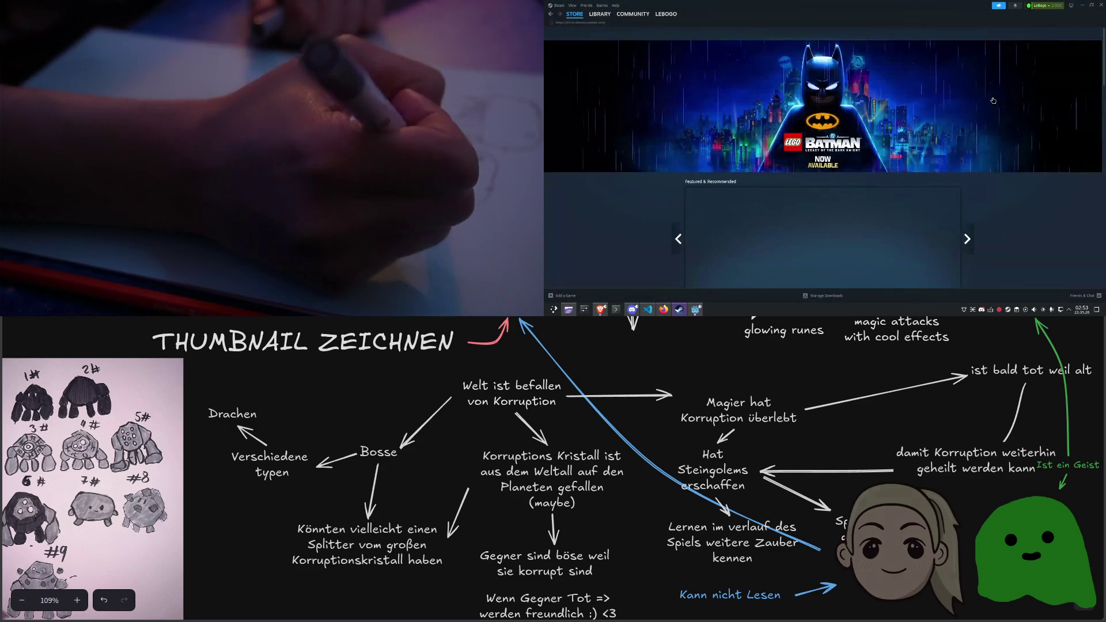
scroll(1001, 135, down, 3)
scroll(1001, 135, down, 10)
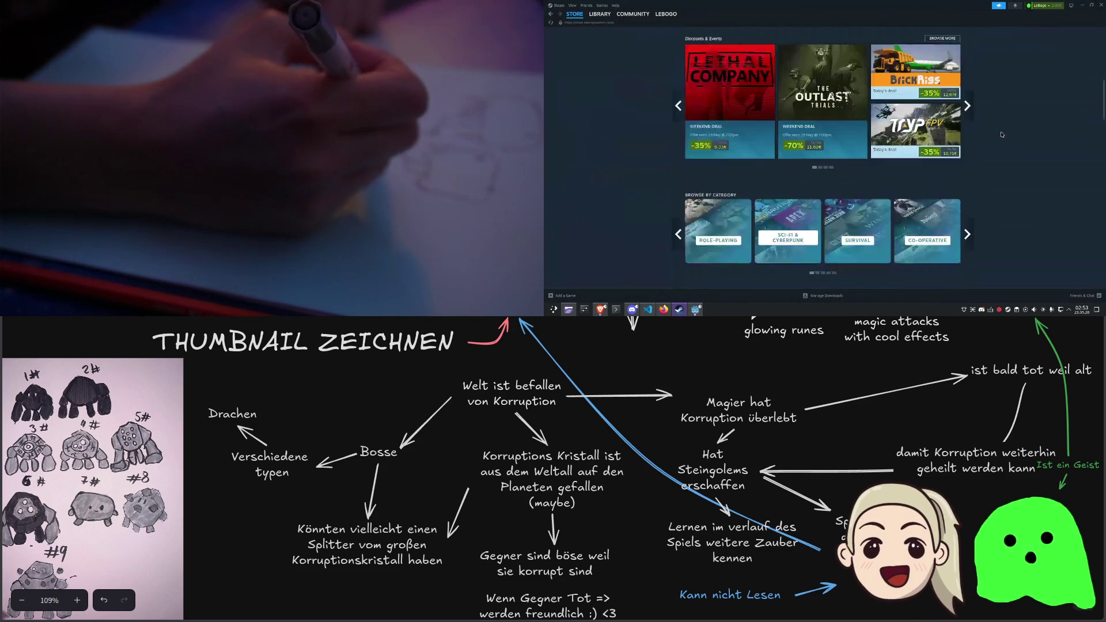
mouse_move(717, 118)
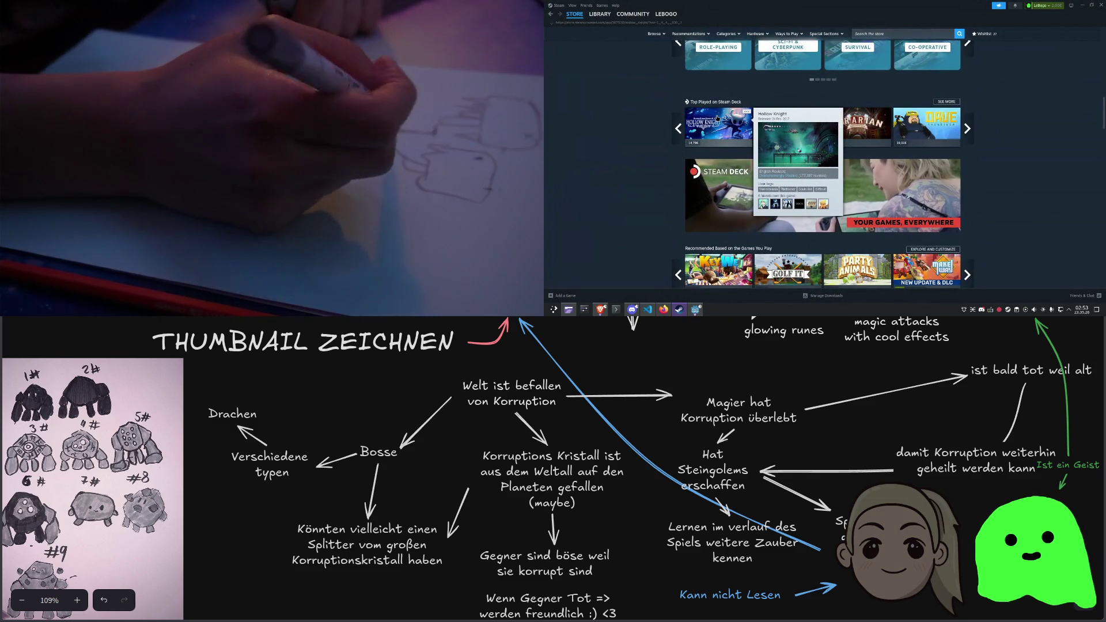
click(717, 119)
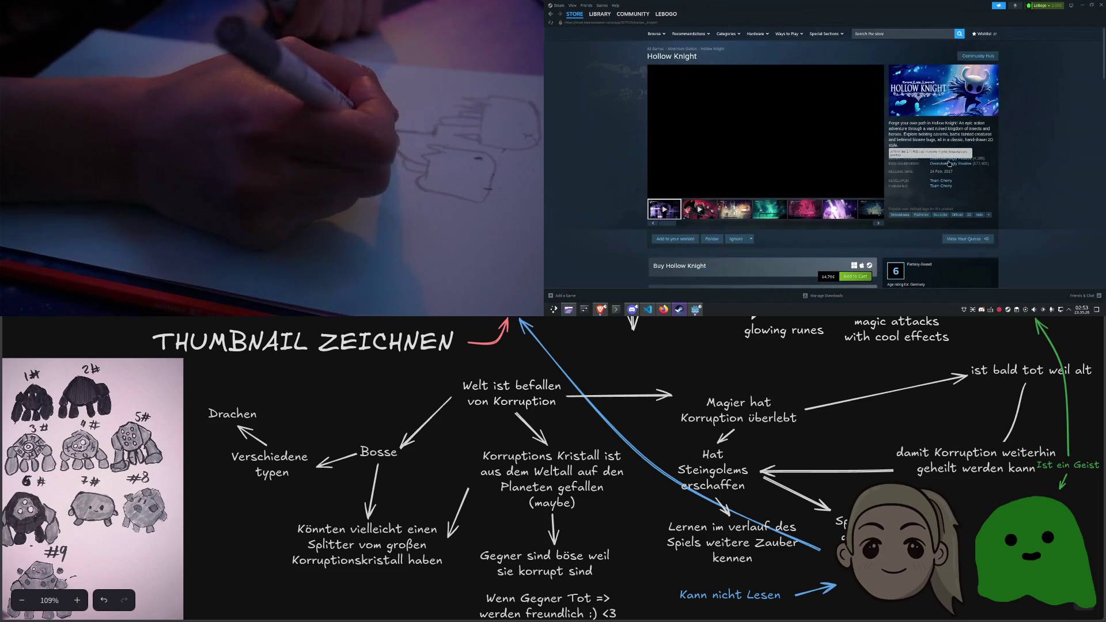
click(939, 181)
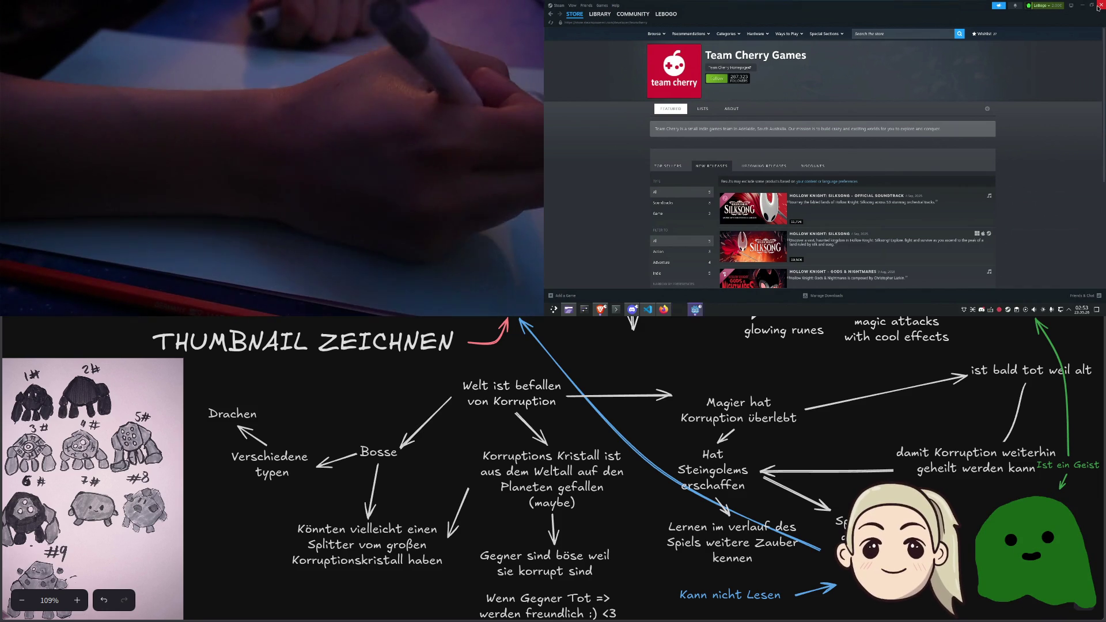
click(1099, 6)
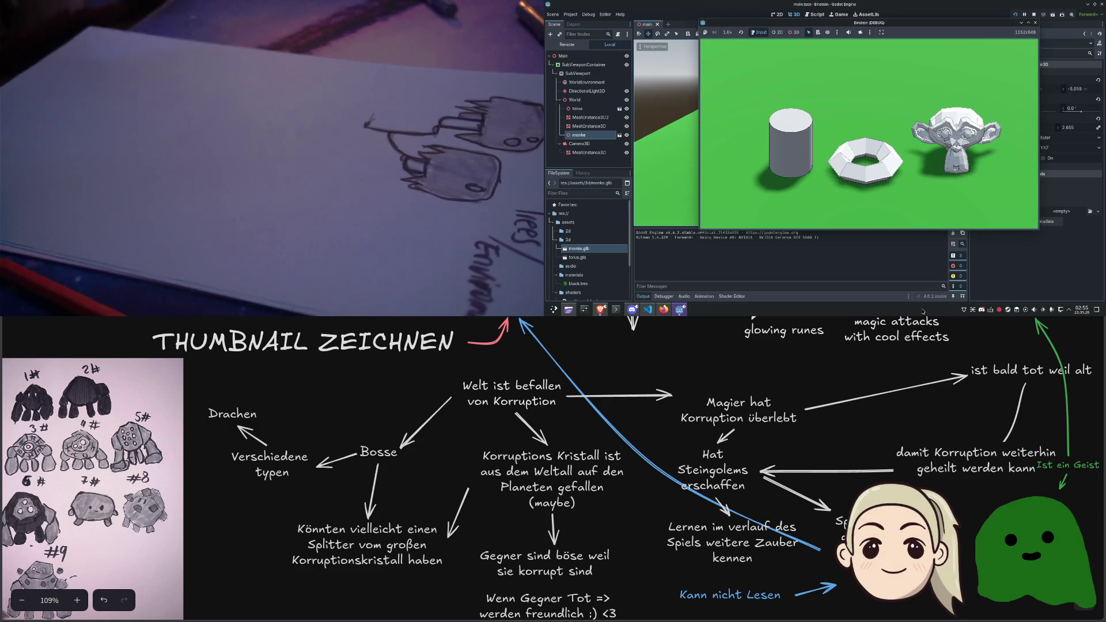
Reopen the Steam store from the tray icon and search 'peak' to open the PEAK page
right_click(1008, 310)
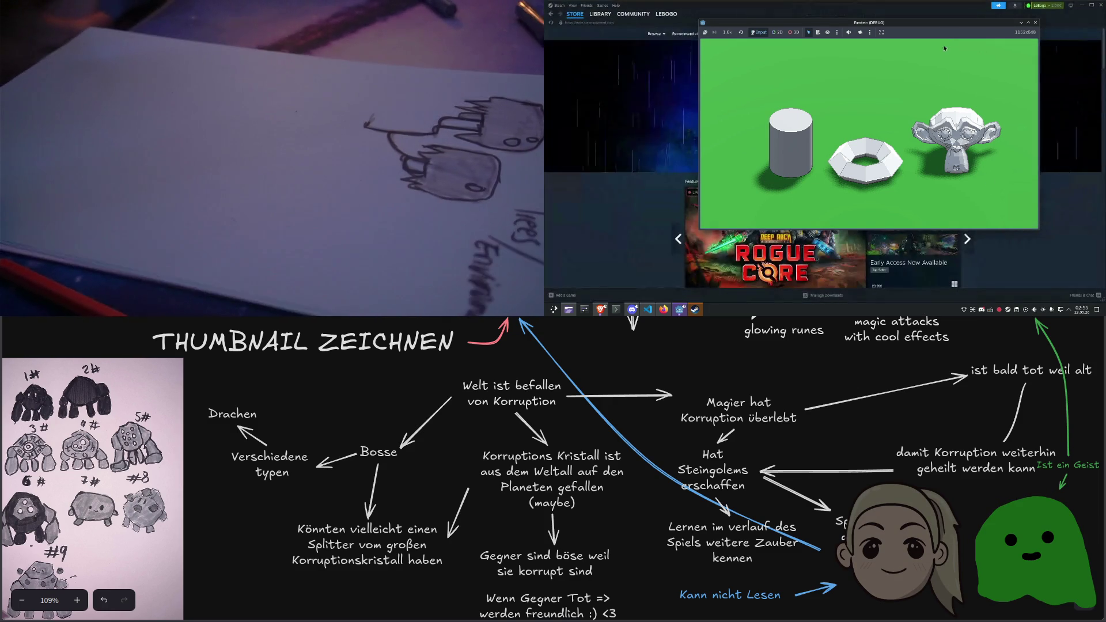
click(1035, 22)
click(921, 87)
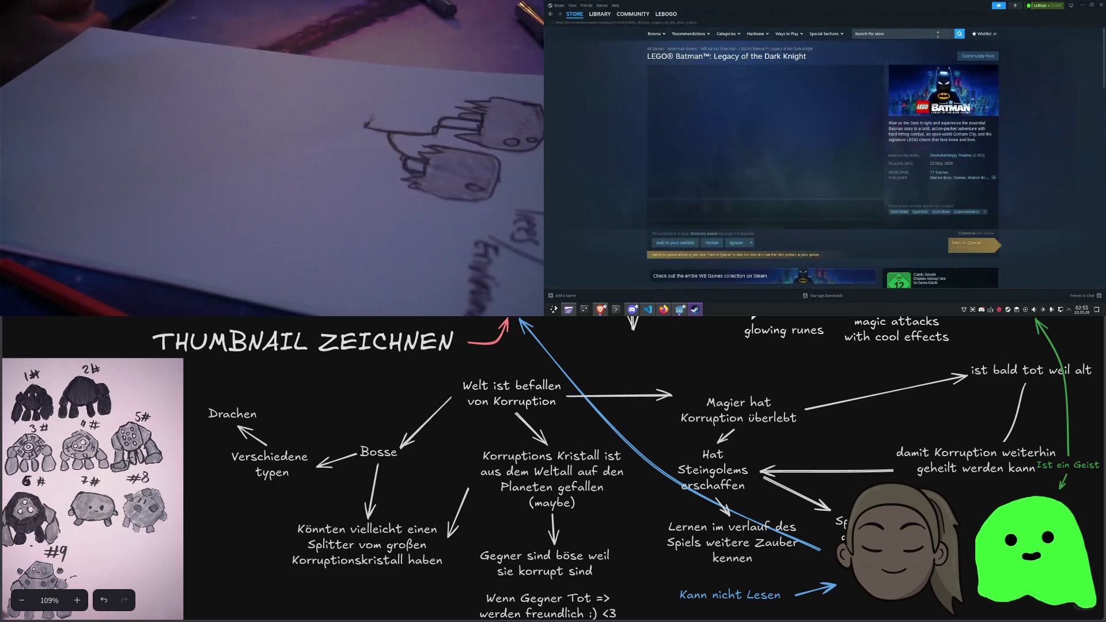
click(937, 33)
text(peak)
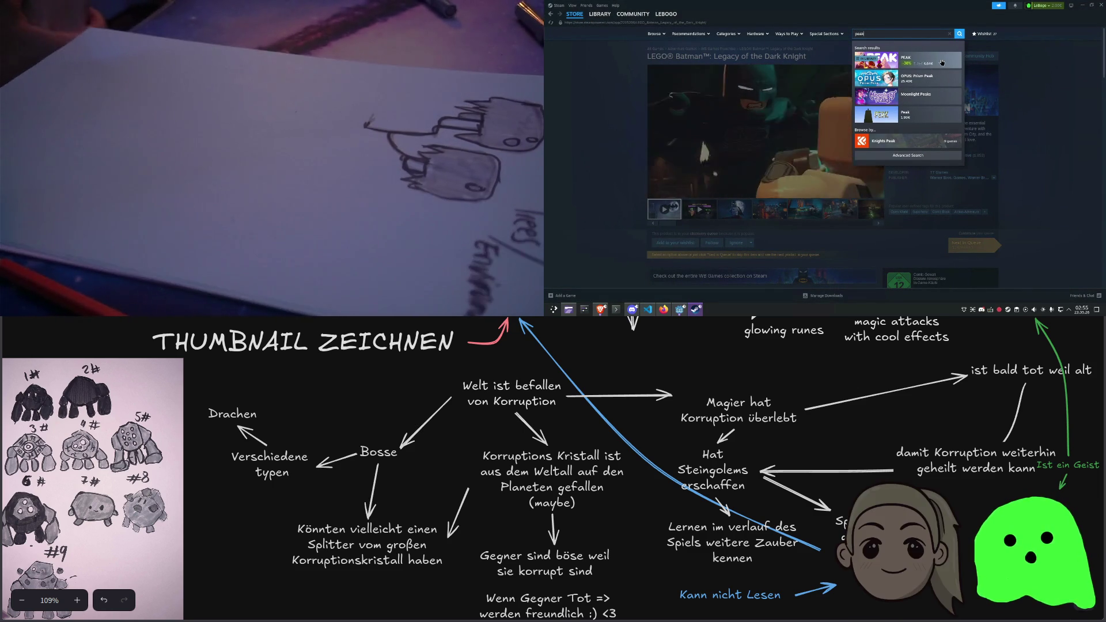
click(927, 67)
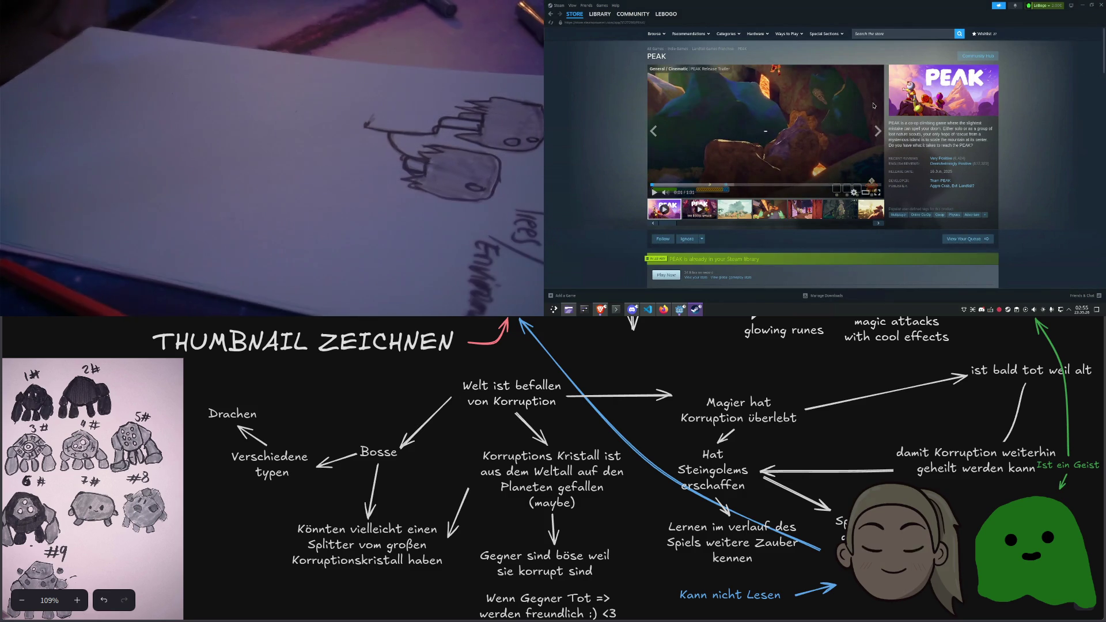
Browse down to PEAK's bundles and open Sledding Game from the PEAK & Sledding Game bundle
scroll(994, 118, down, 1)
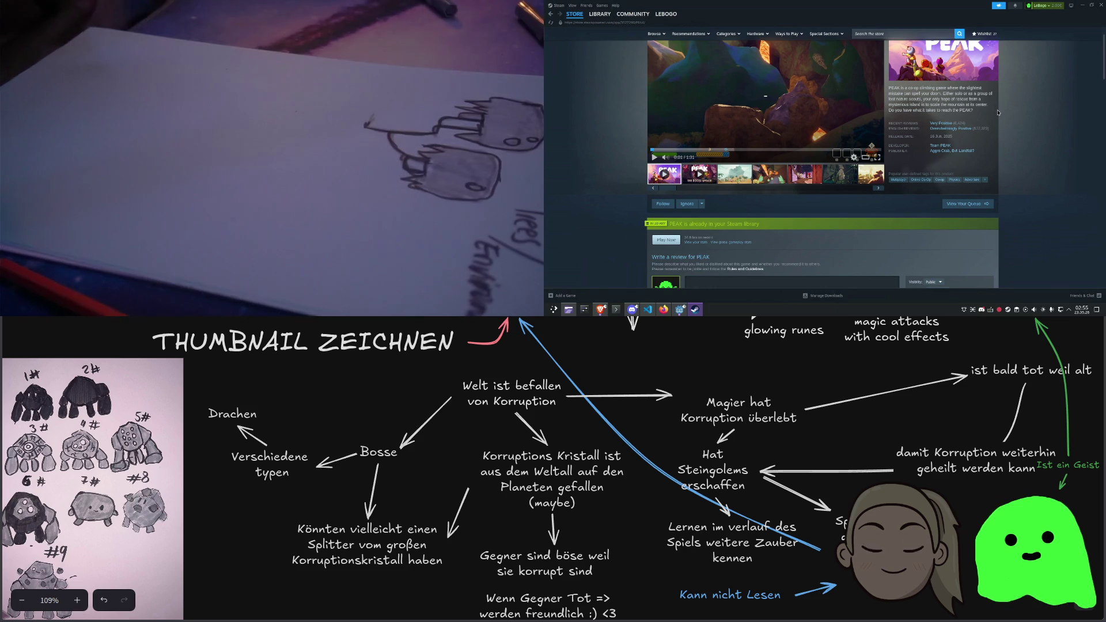
scroll(1048, 175, down, 10)
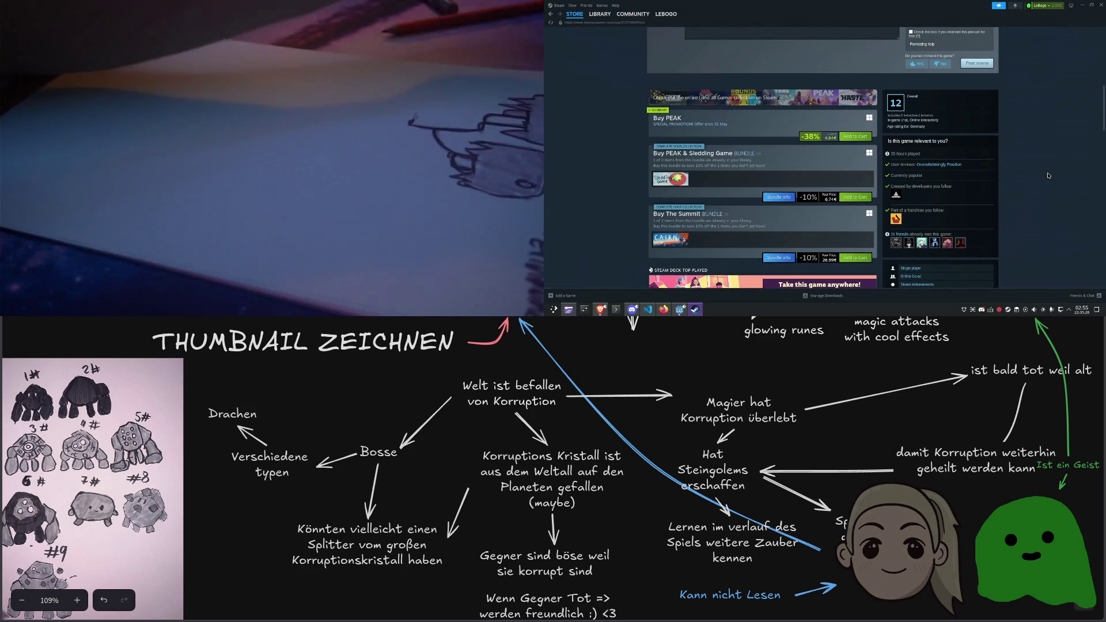
scroll(1048, 175, up, 5)
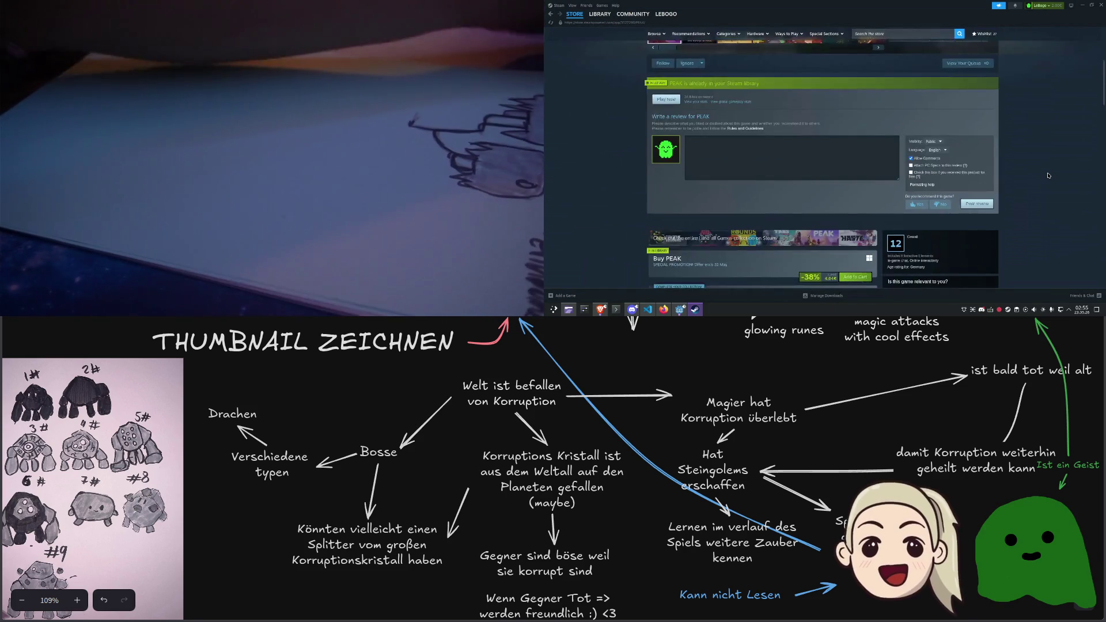
scroll(1048, 175, up, 3)
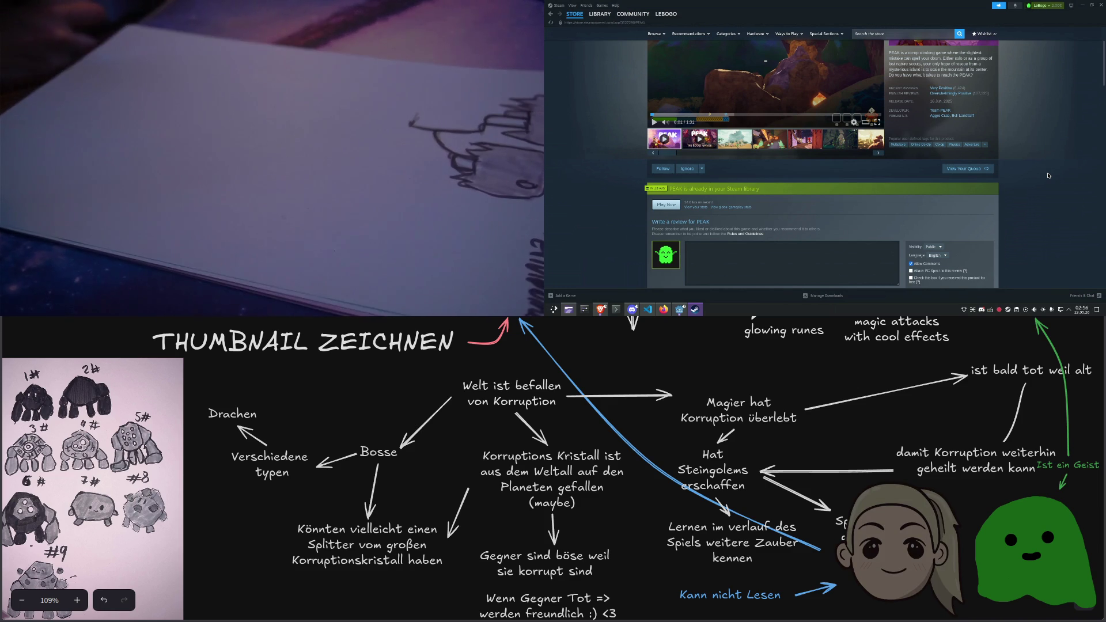
scroll(656, 179, down, 4)
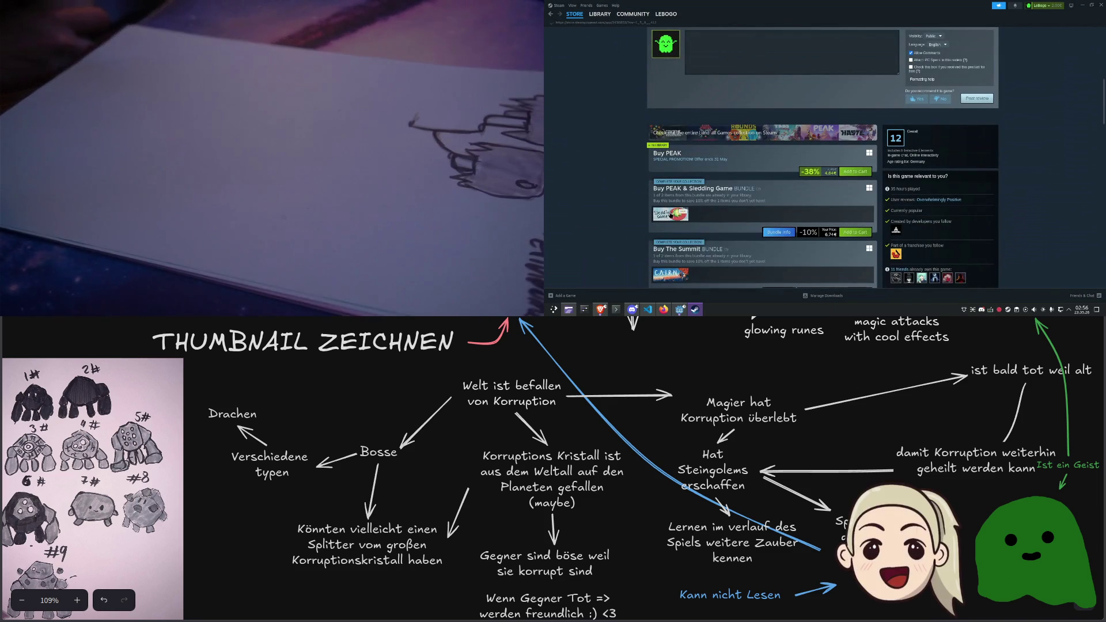
click(670, 215)
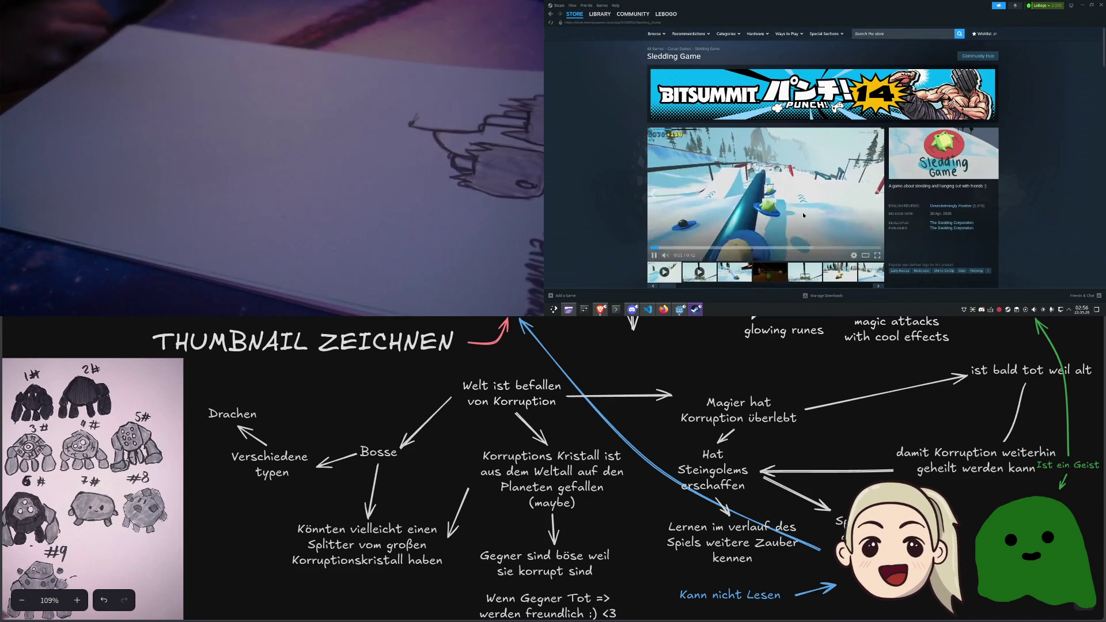
Close the Steam window to bring the running Godot game back to the front
click(1101, 5)
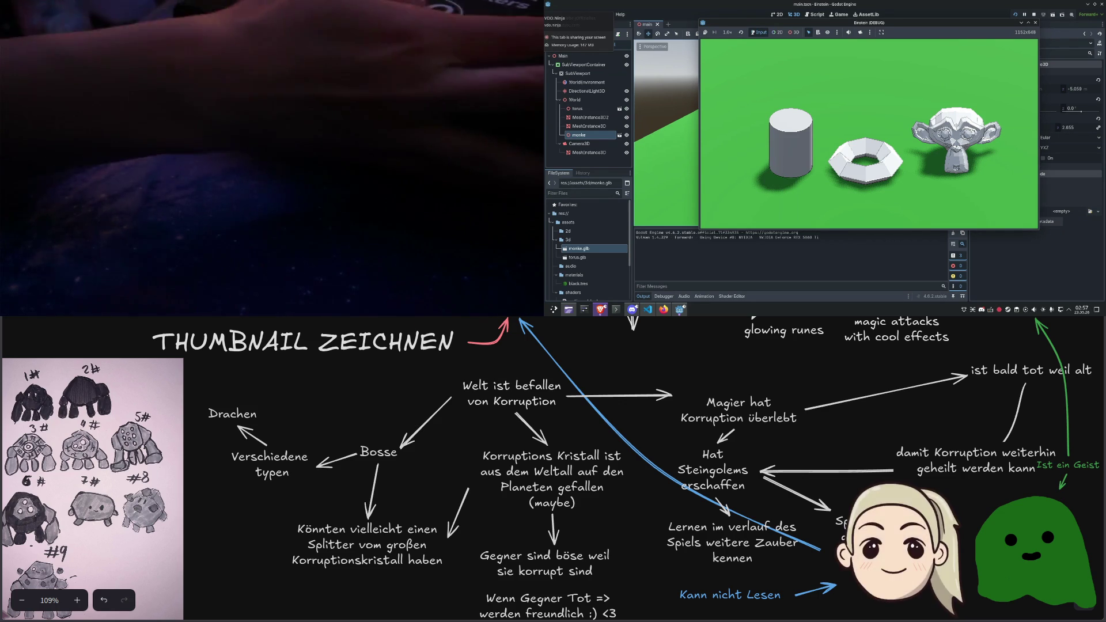
Stop the game with F8 and relaunch it with F5
key(F8)
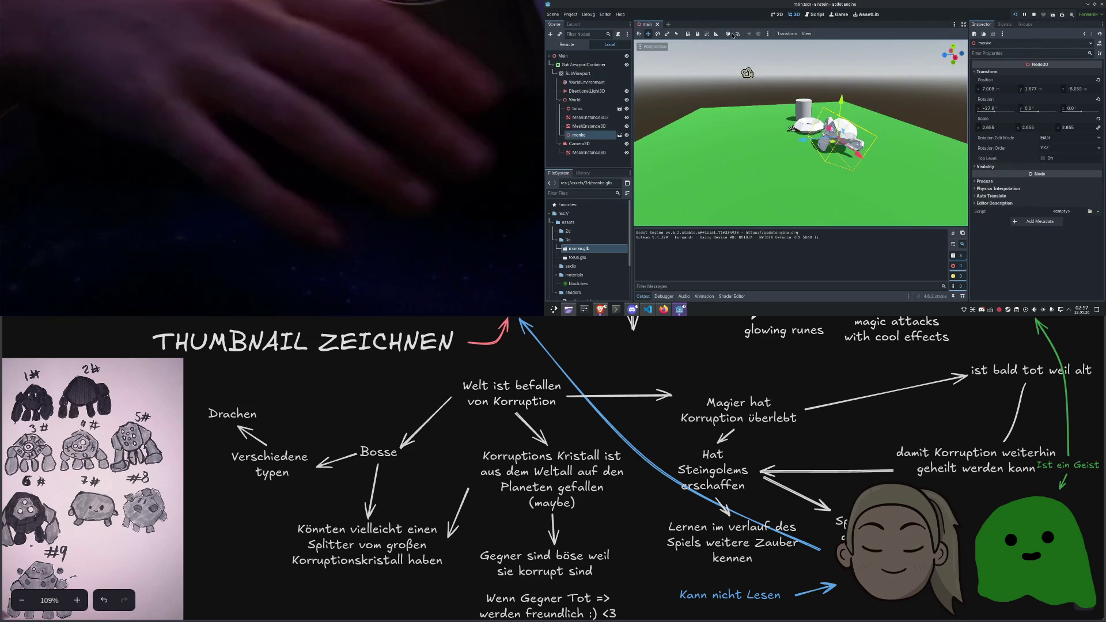
key(F5)
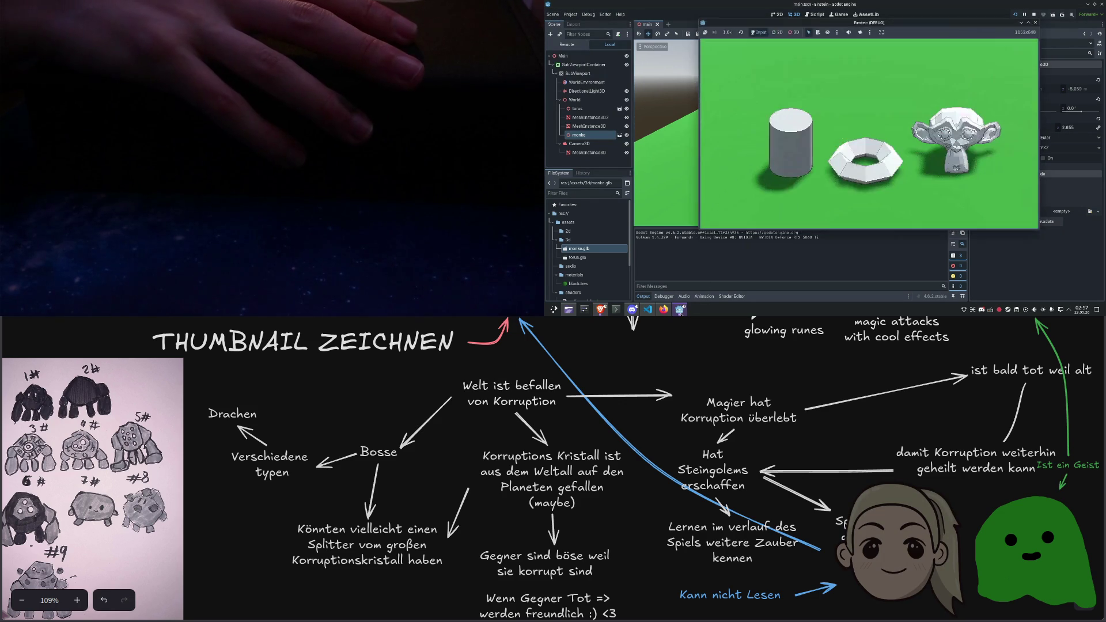